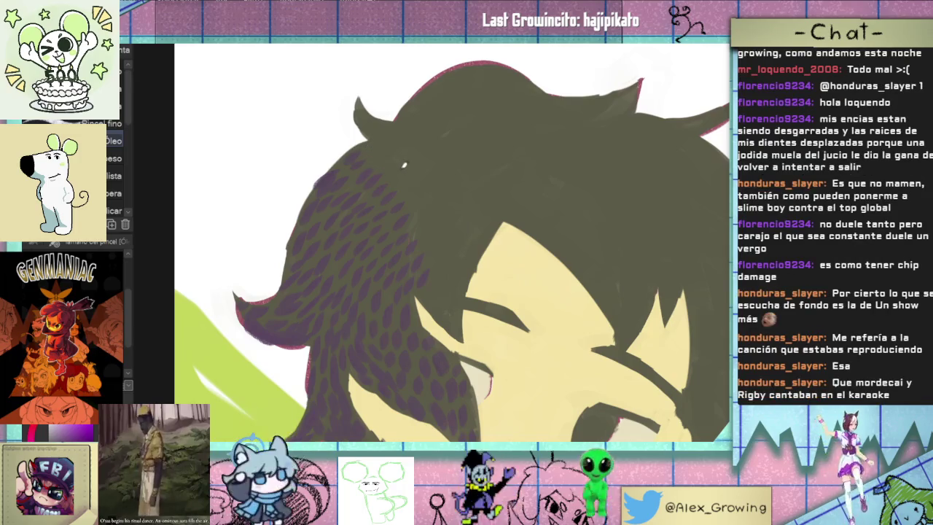
Dab purple spot-brush dapples over the hair's crown and left side
scroll(353, 186, up, 2)
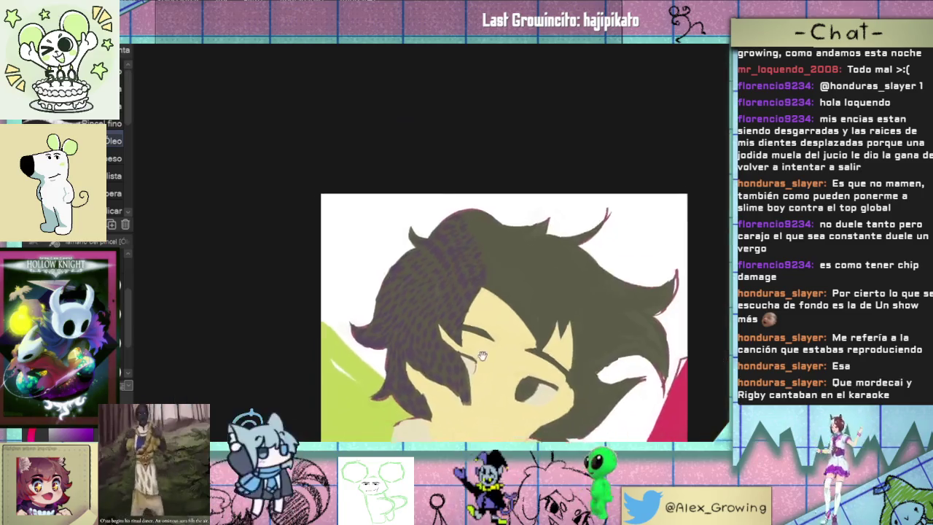
scroll(469, 329, down, 3)
scroll(547, 256, up, 3)
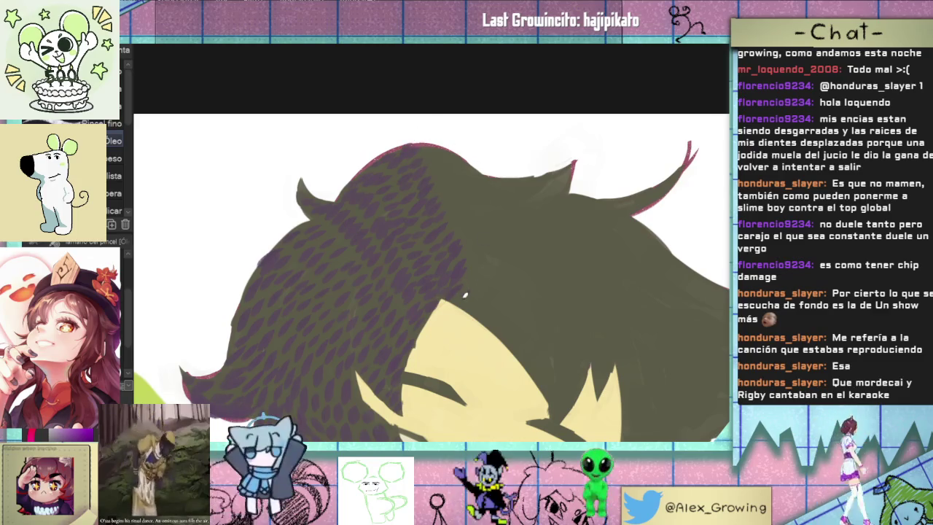
mouse_move(525, 317)
mouse_down()
mouse_move(509, 236)
mouse_move(544, 221)
mouse_up()
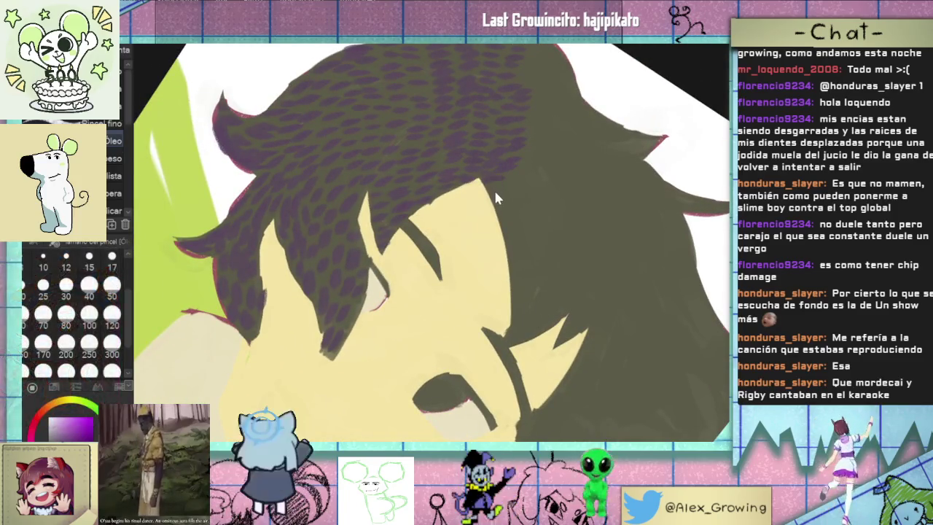
drag(541, 147, 530, 194)
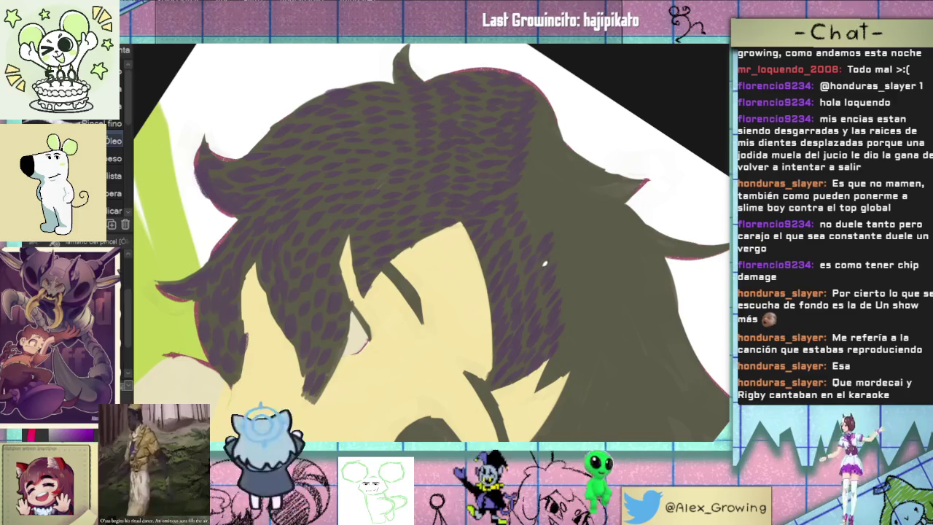
scroll(539, 292, up, 2)
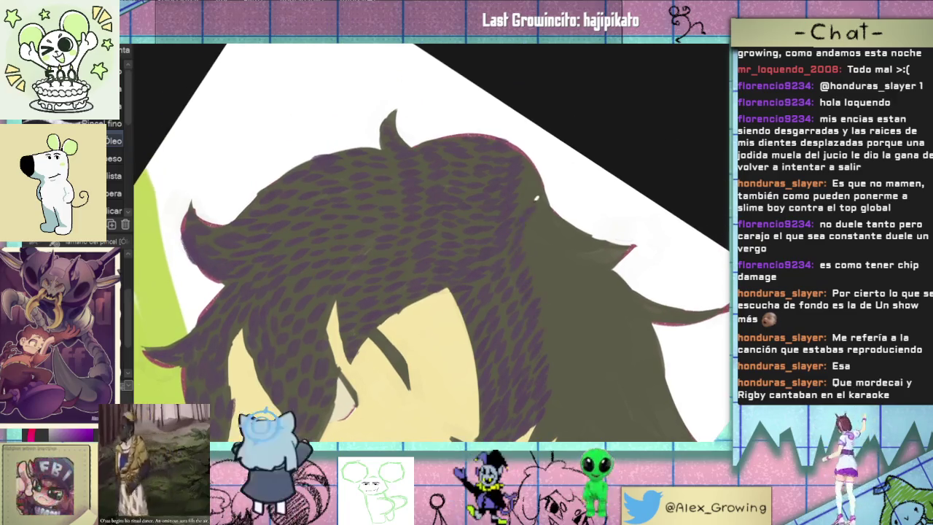
Extend the purple dapples across the top and centre of the hair down to the brow
scroll(532, 179, down, 2)
scroll(539, 173, down, 2)
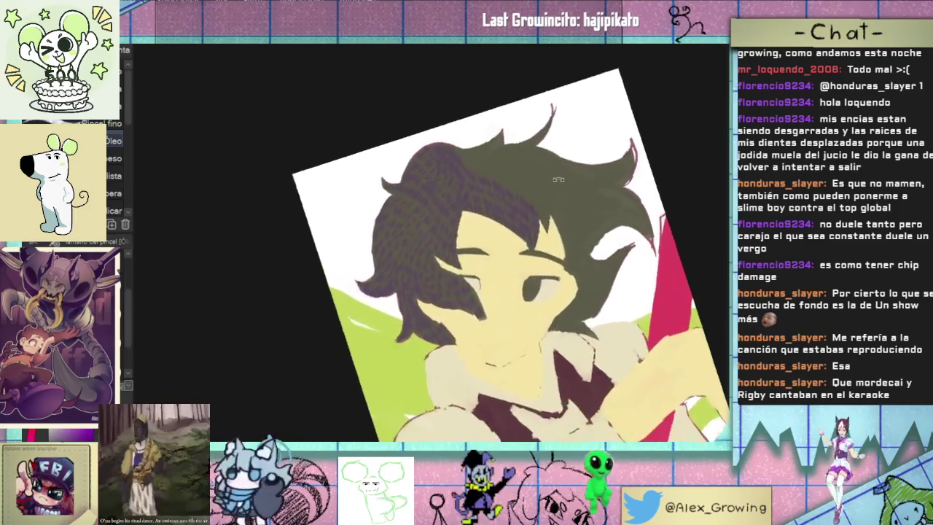
scroll(550, 167, down, 1)
scroll(553, 166, up, 2)
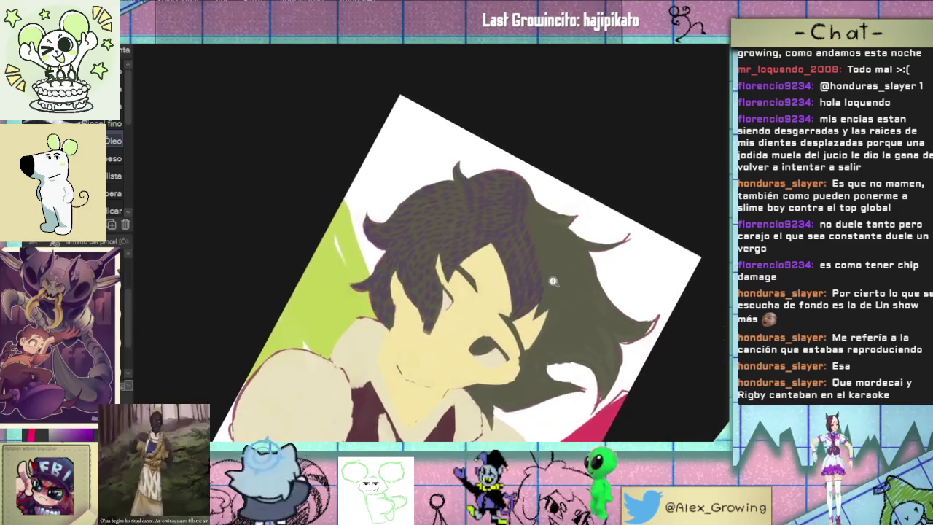
scroll(552, 311, up, 3)
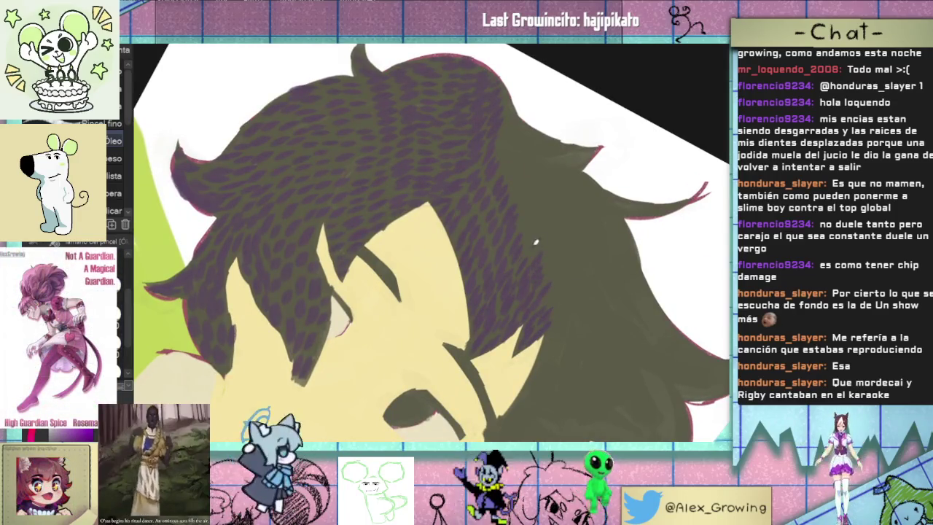
drag(539, 225, 543, 261)
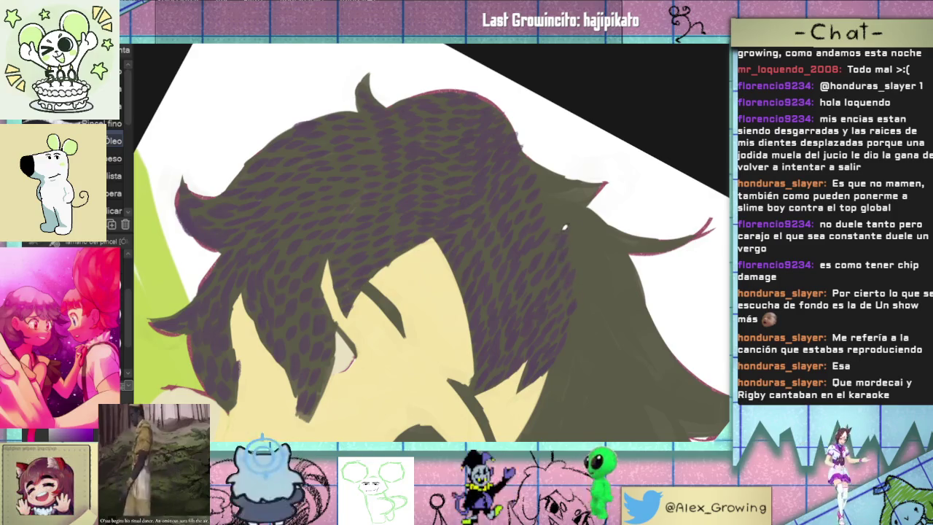
drag(537, 249, 547, 238)
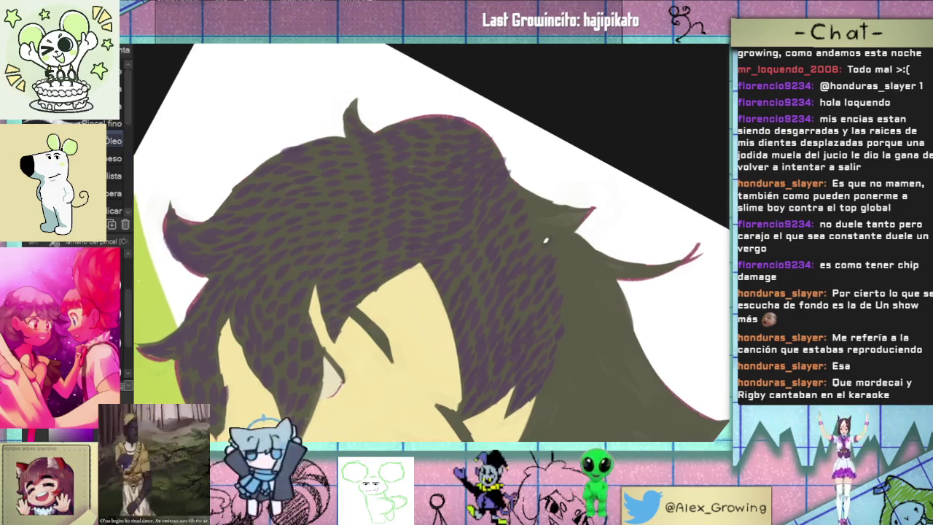
scroll(541, 194, down, 5)
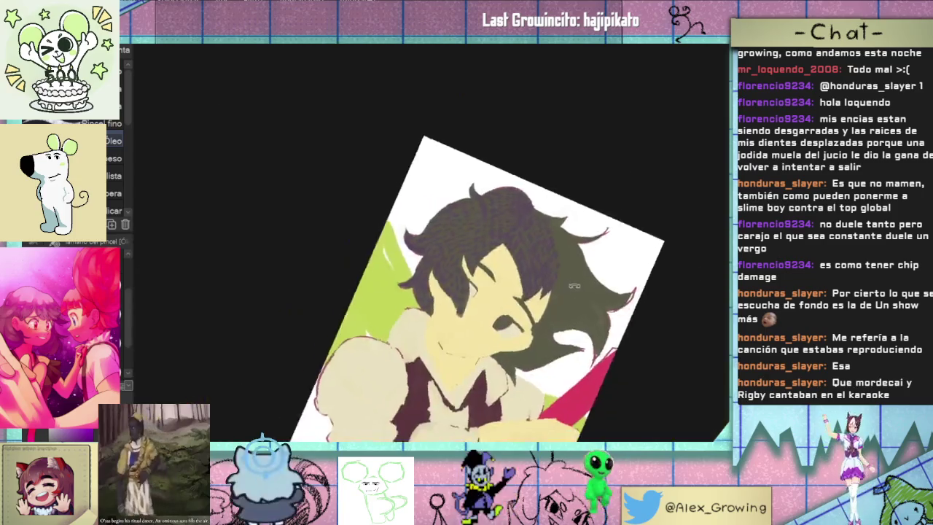
drag(541, 194, 550, 232)
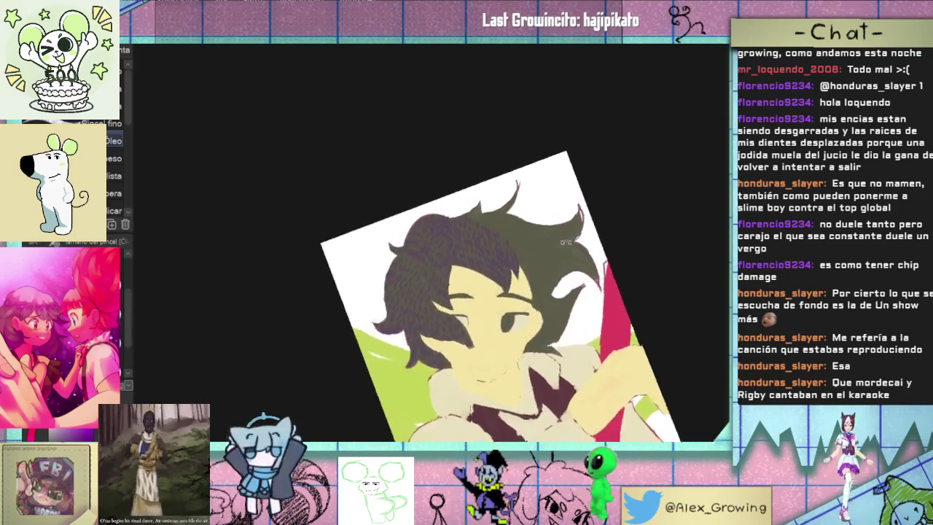
scroll(552, 248, up, 3)
scroll(460, 198, up, 2)
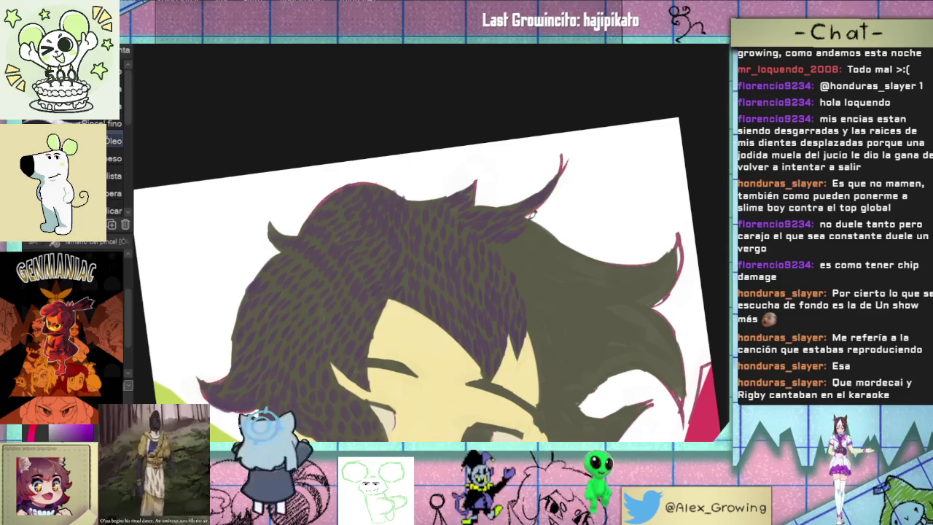
Dapple the right-side hair locks above the eye with purple spot texture
key(minus)
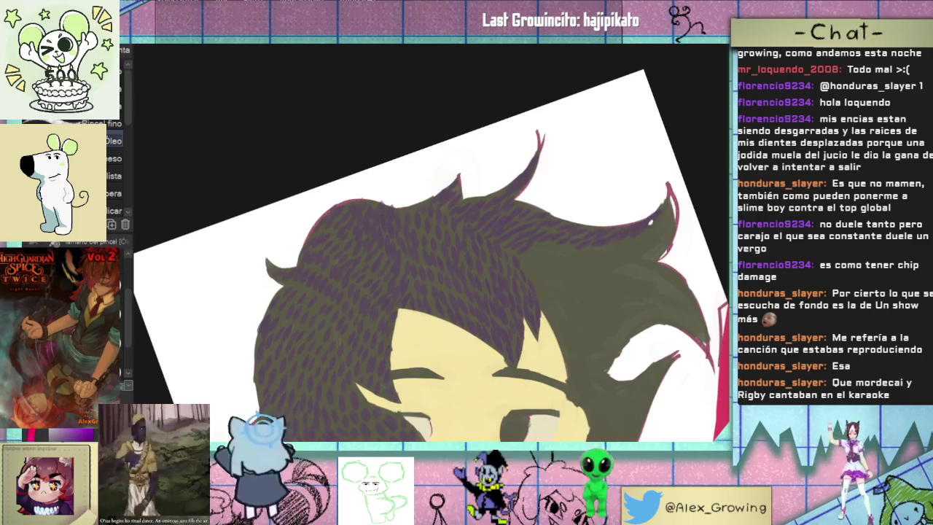
drag(647, 224, 455, 233)
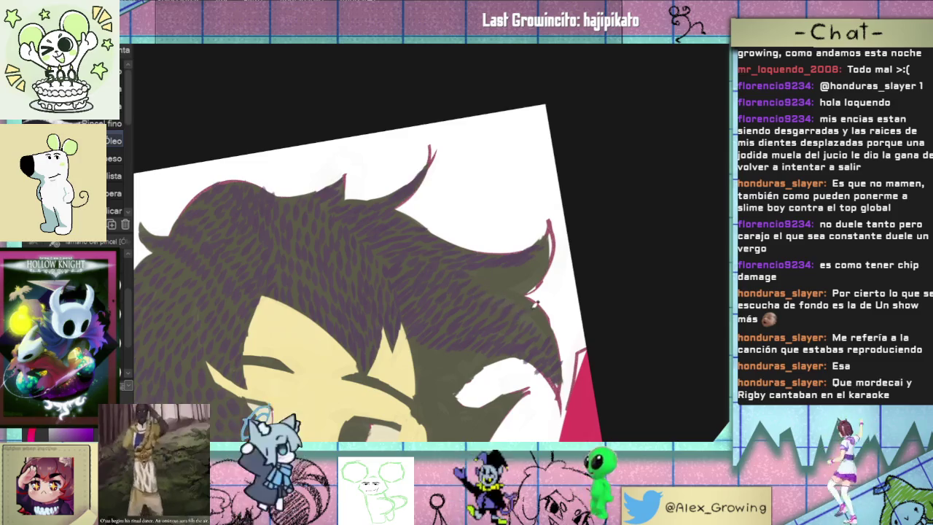
scroll(539, 295, down, 1)
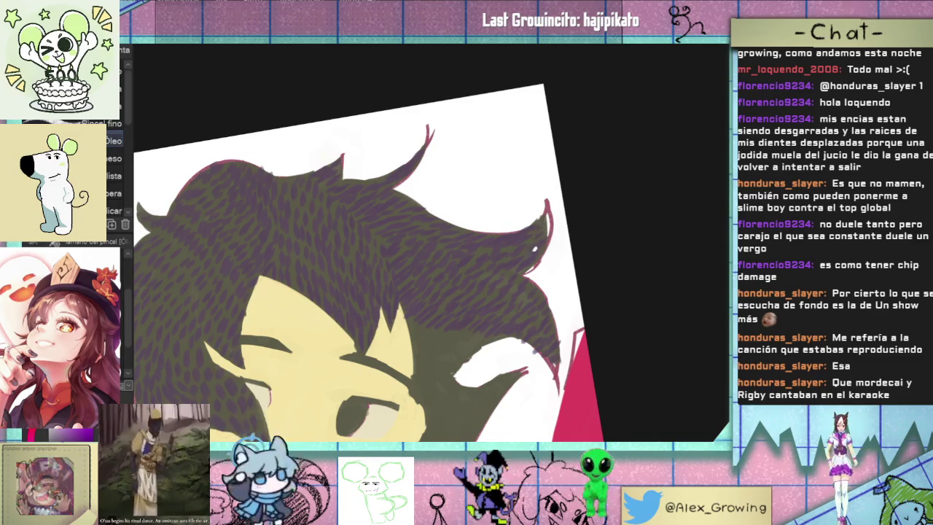
drag(430, 291, 459, 248)
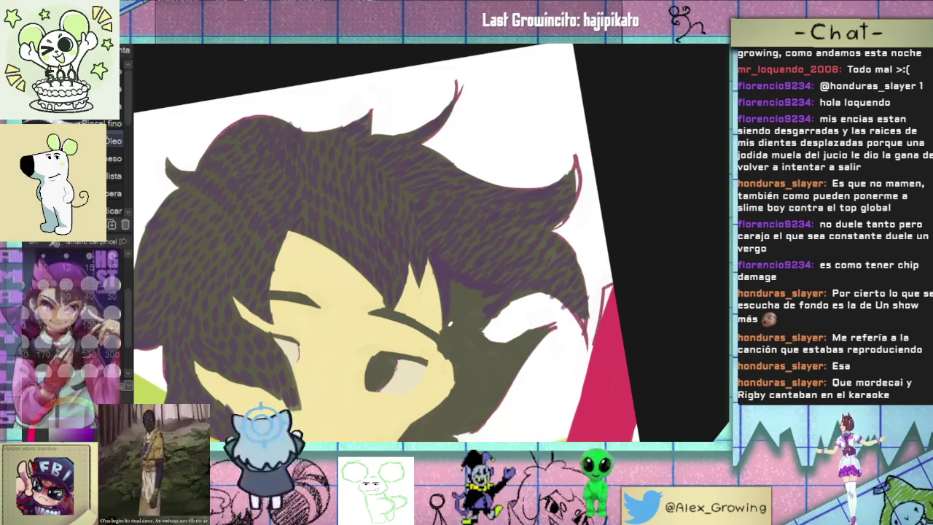
scroll(502, 292, down, 3)
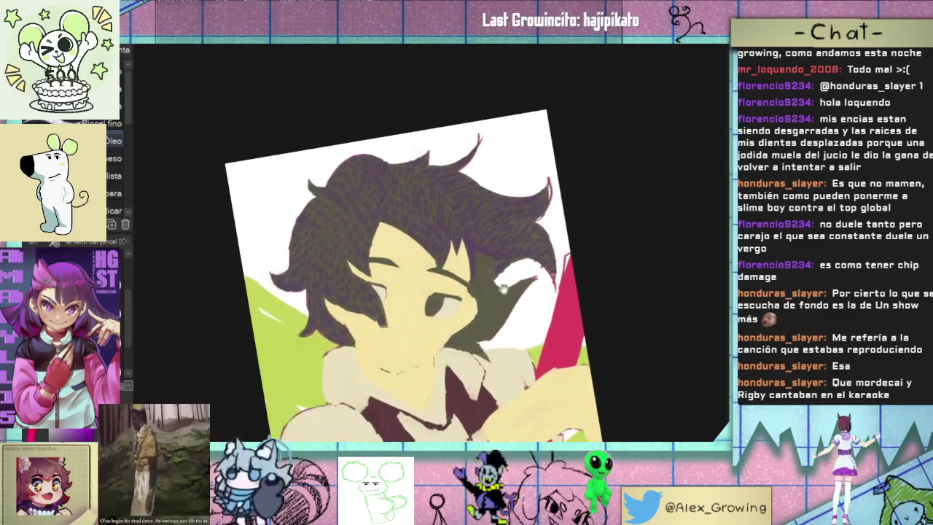
Texture the bangs and lower locks framing the face and cheek with purple dabs
scroll(497, 263, up, 2)
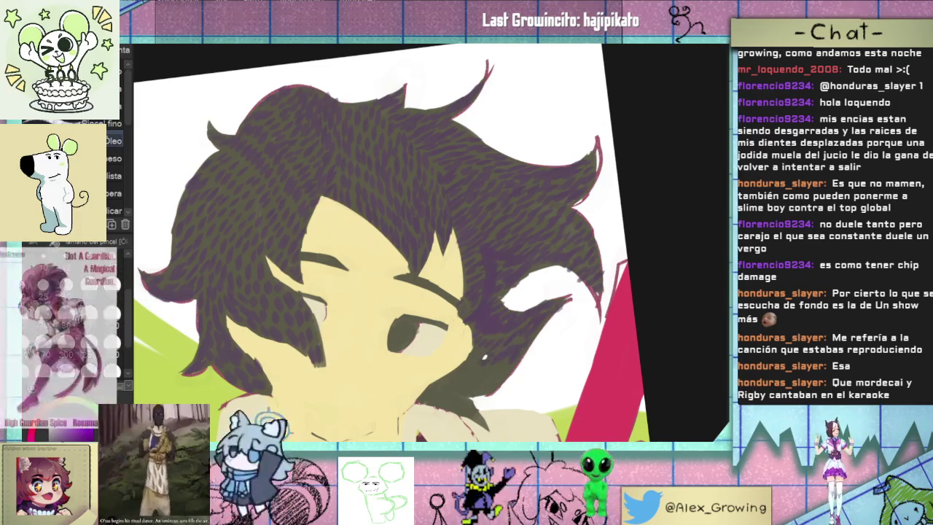
drag(505, 350, 531, 342)
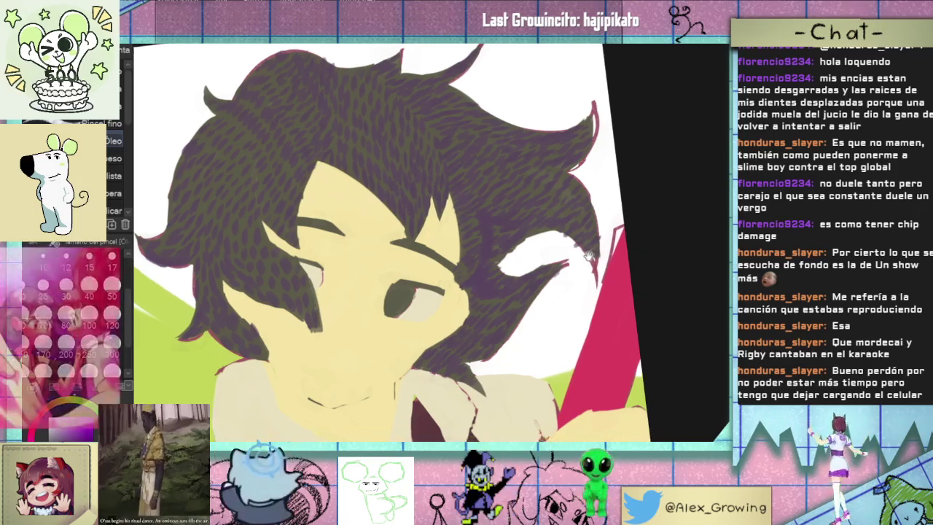
Dab purple texture onto the remaining locks beside the eye and cheek
drag(614, 269, 597, 247)
scroll(598, 248, up, 2)
scroll(554, 259, up, 2)
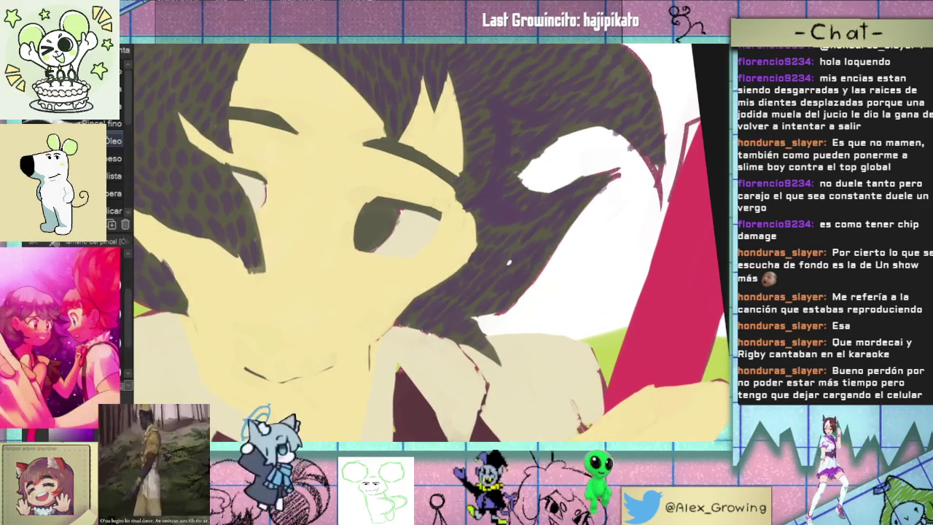
drag(510, 266, 522, 279)
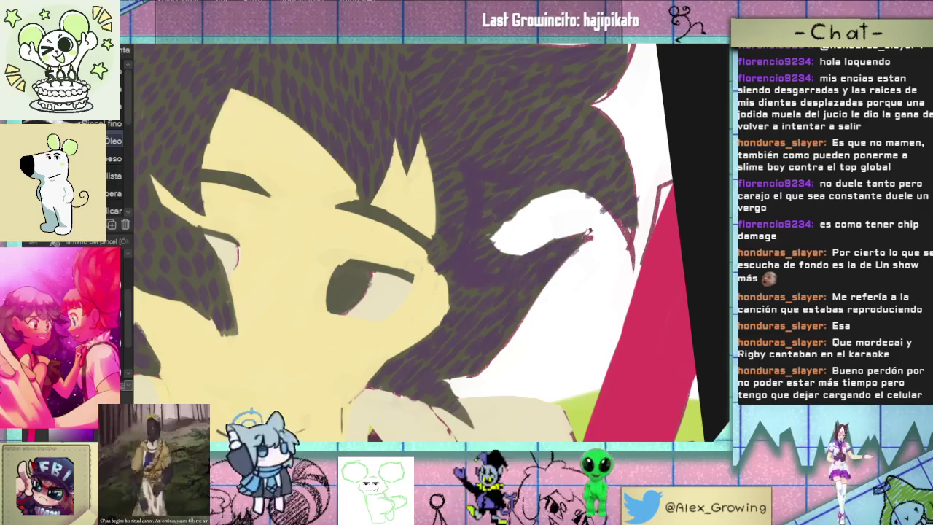
scroll(582, 247, down, 3)
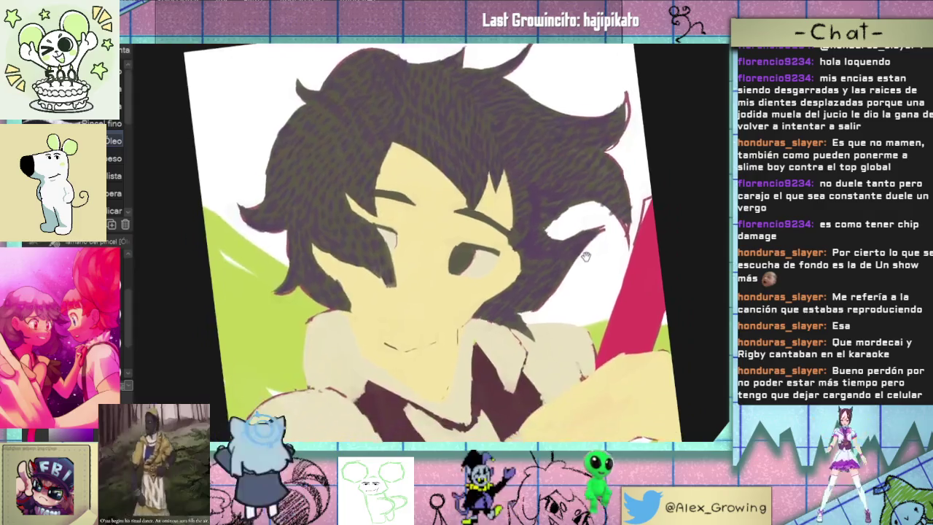
scroll(565, 317, up, 3)
Rotate and zoom the canvas to review the fully textured hair
drag(565, 316, 514, 277)
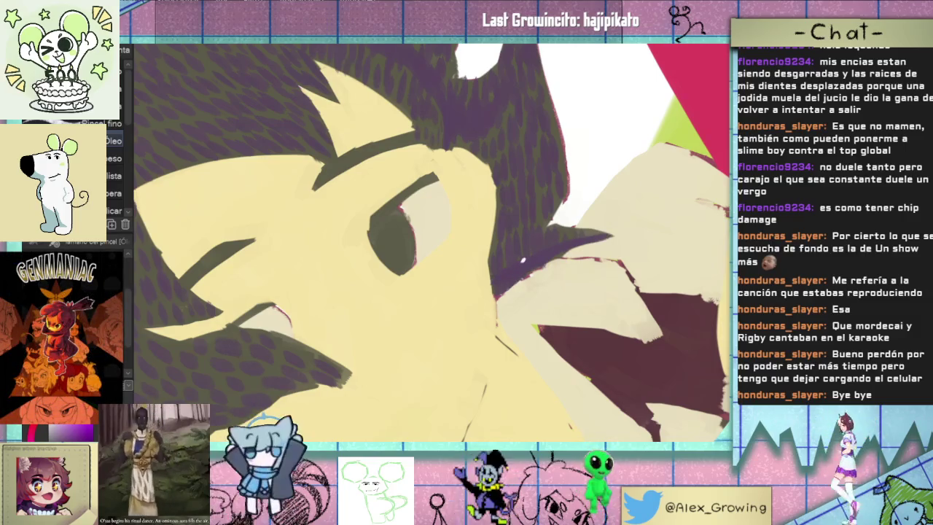
drag(522, 267, 569, 252)
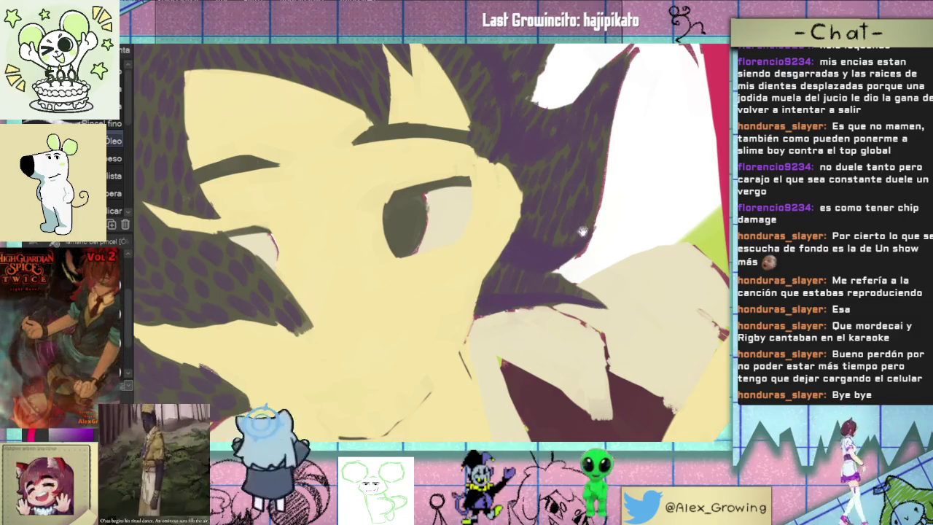
scroll(581, 233, down, 2)
drag(581, 233, 510, 292)
scroll(472, 320, up, 4)
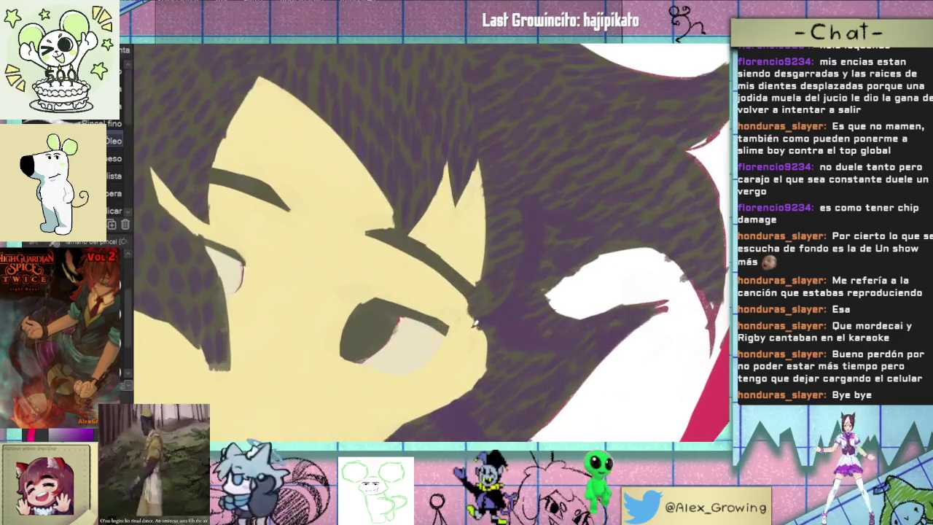
scroll(530, 323, down, 5)
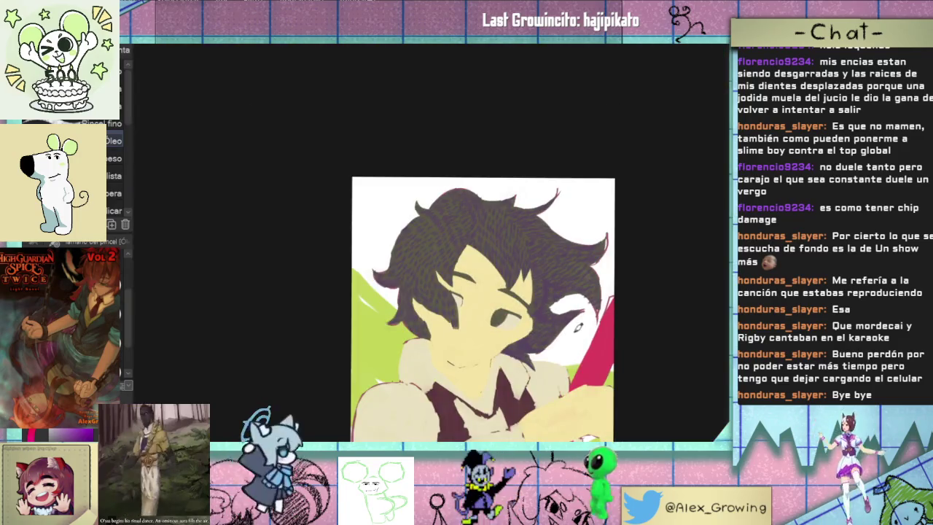
Darken and touch up the hair strand edges with small dark strokes
drag(575, 338, 594, 298)
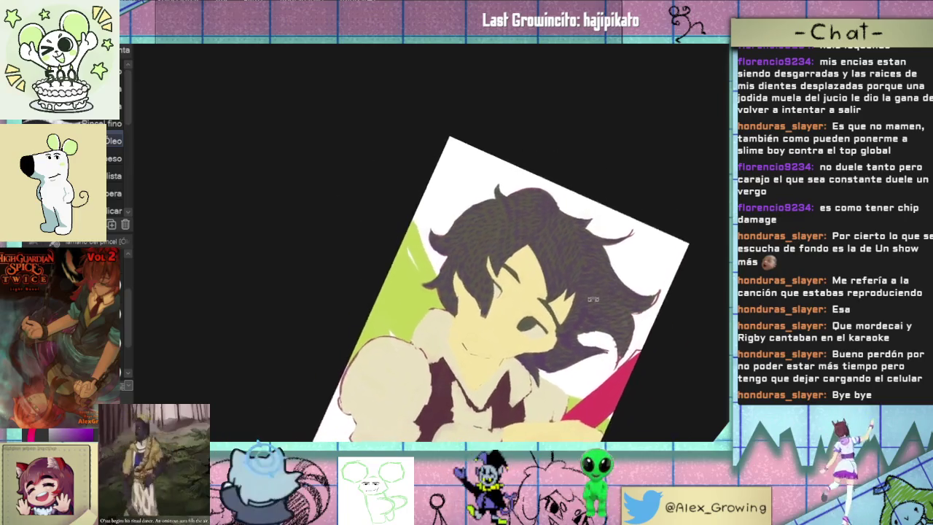
scroll(593, 298, up, 2)
scroll(593, 298, up, 4)
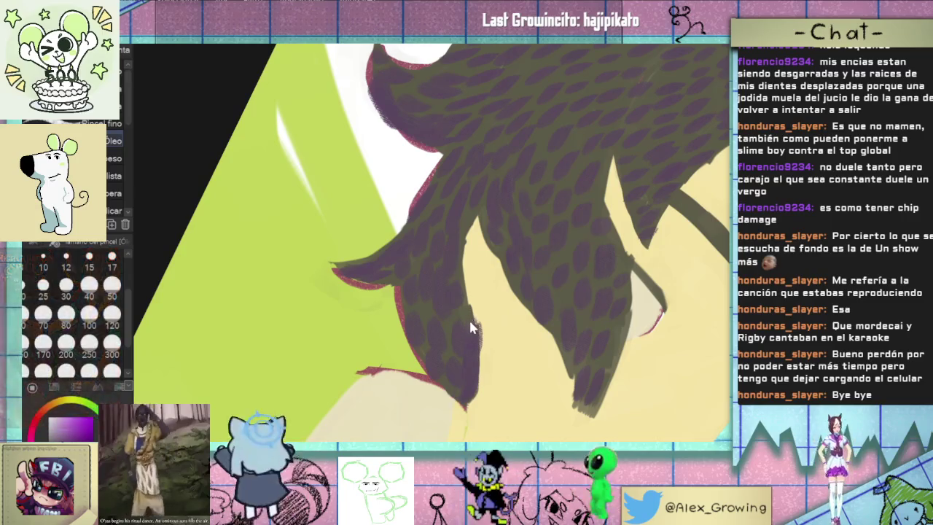
drag(474, 300, 460, 377)
drag(480, 319, 480, 354)
mouse_move(484, 277)
mouse_down()
mouse_move(461, 389)
mouse_move(453, 371)
mouse_up()
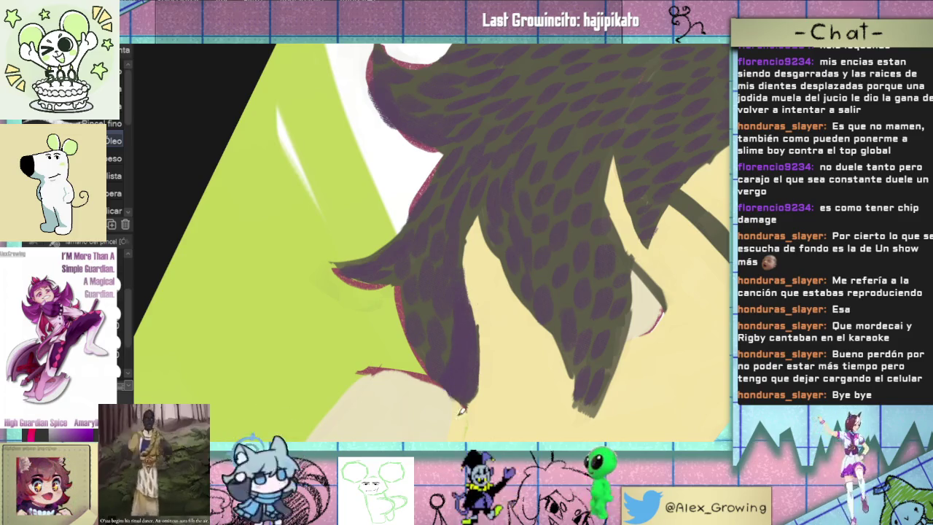
Add a few more dark strokes along the lower hair locks toward their tips
scroll(487, 389, down, 5)
scroll(455, 341, up, 5)
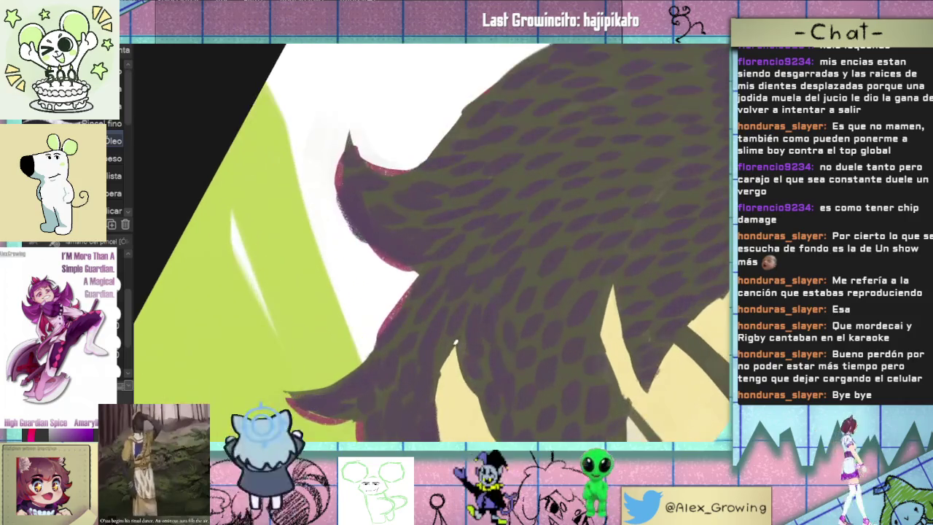
drag(440, 382, 447, 325)
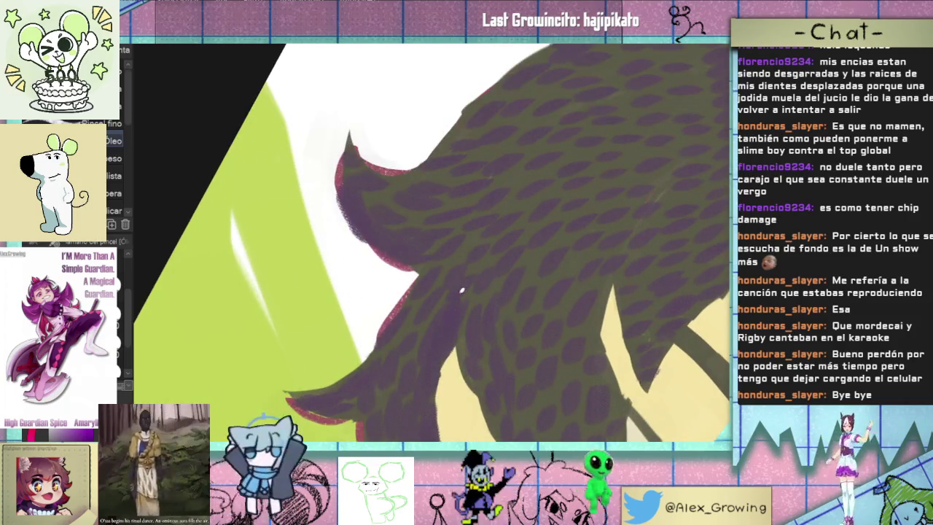
drag(489, 271, 481, 239)
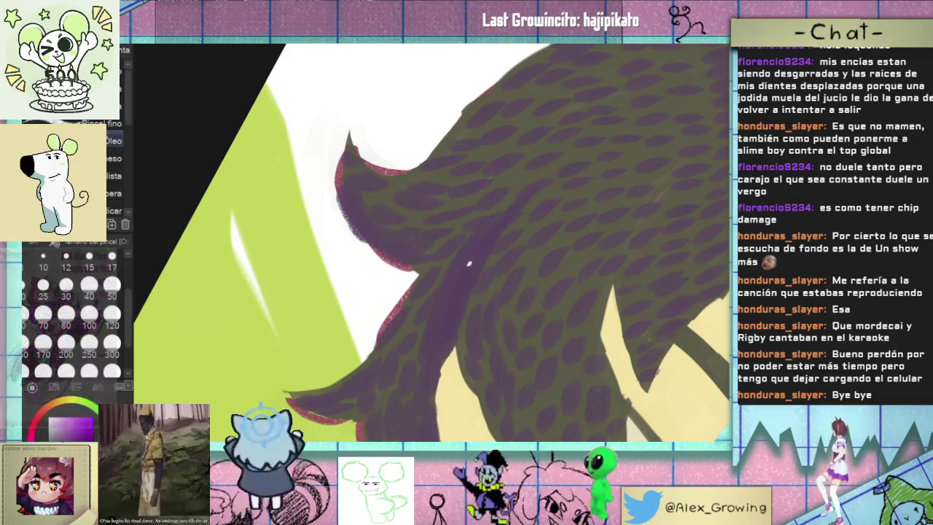
scroll(483, 240, down, 4)
scroll(582, 232, up, 2)
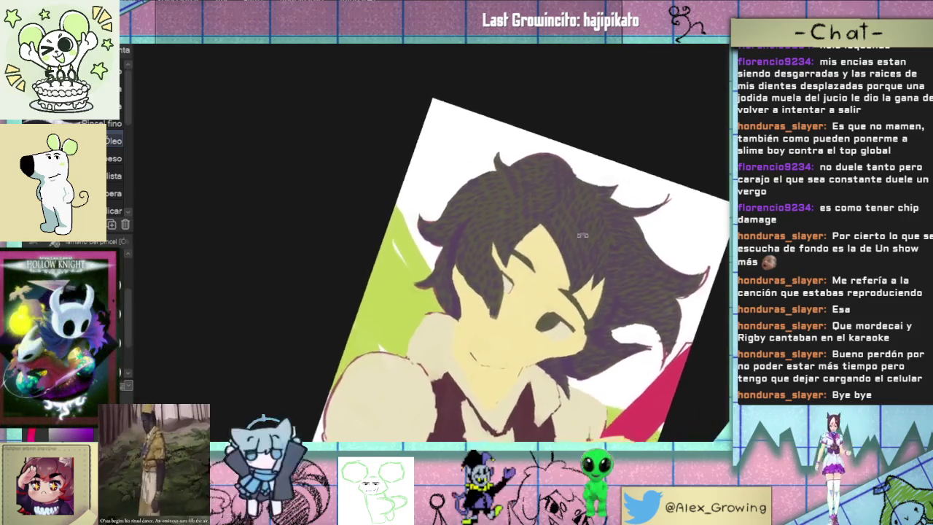
scroll(582, 232, up, 5)
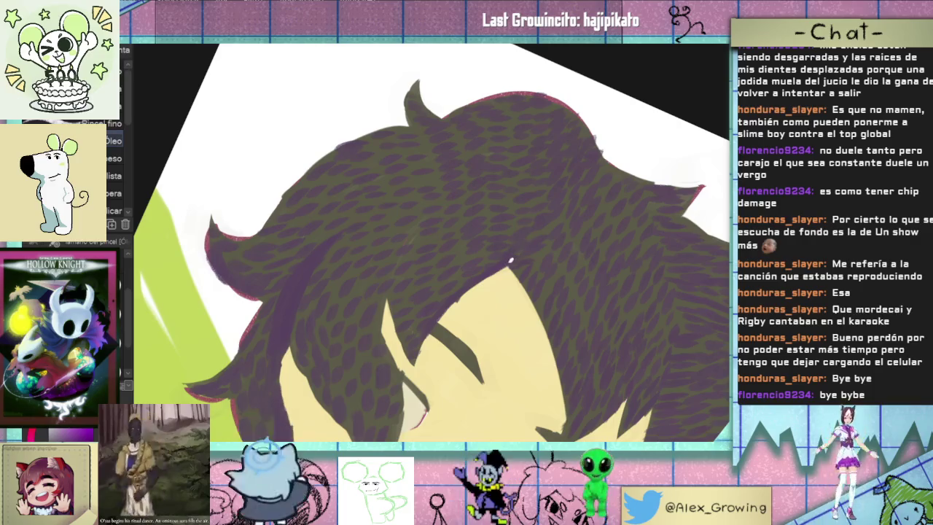
scroll(532, 259, up, 2)
scroll(560, 255, down, 2)
drag(560, 255, 419, 362)
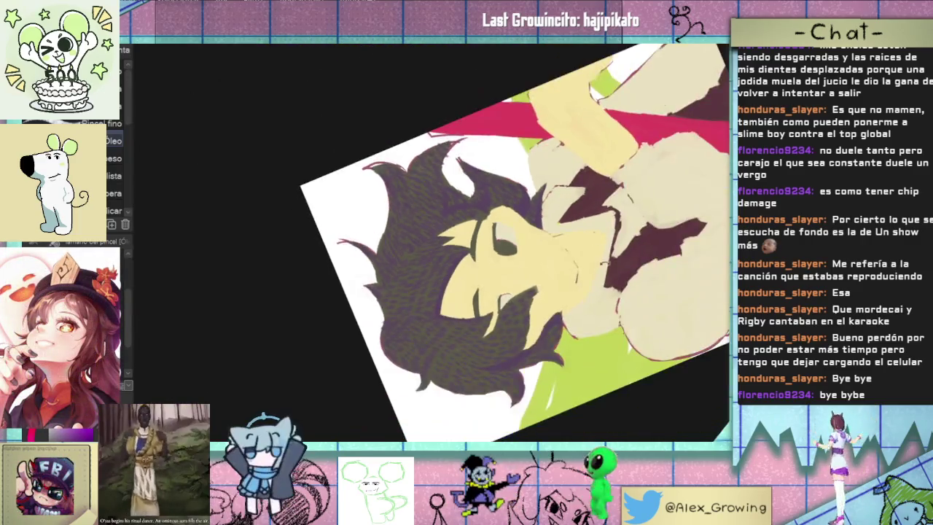
mouse_move(455, 254)
mouse_down()
mouse_move(462, 337)
mouse_move(527, 294)
mouse_move(537, 319)
mouse_up()
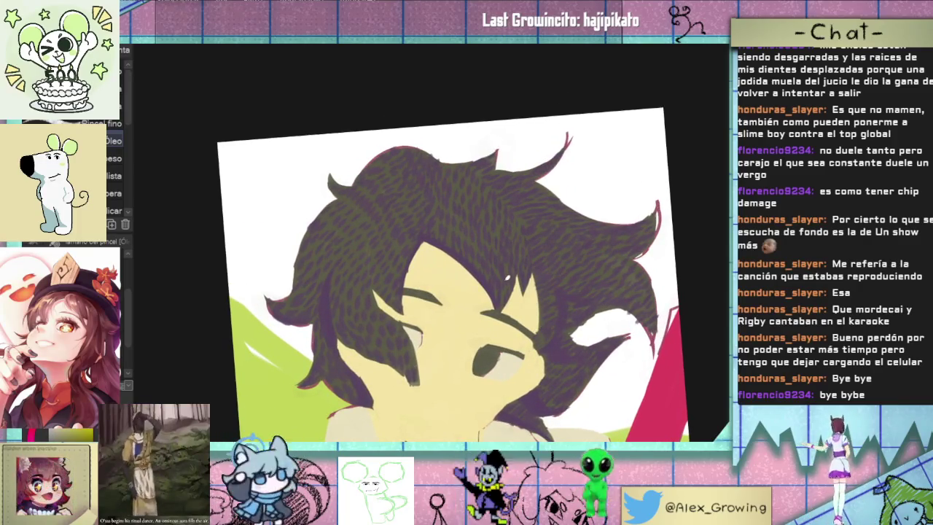
drag(499, 240, 392, 286)
mouse_move(281, 333)
mouse_down()
mouse_move(428, 302)
mouse_move(325, 371)
mouse_up()
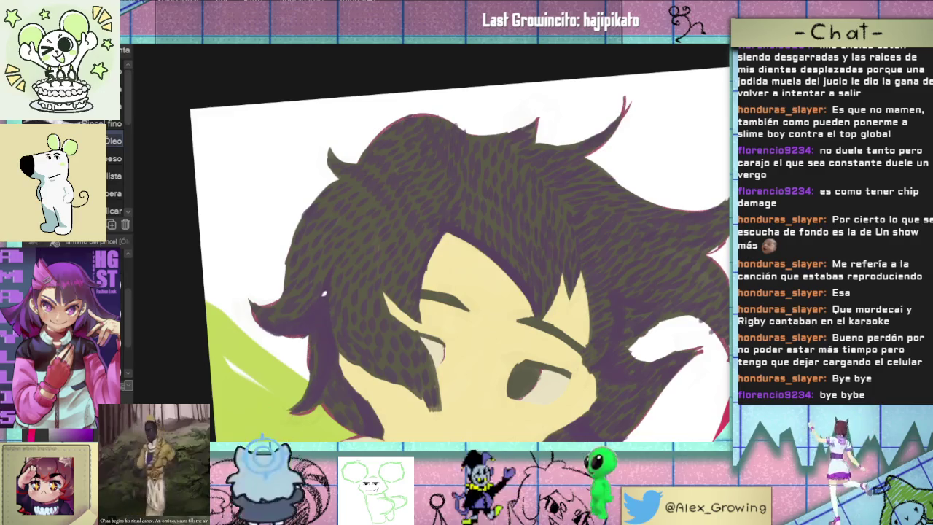
scroll(373, 246, down, 3)
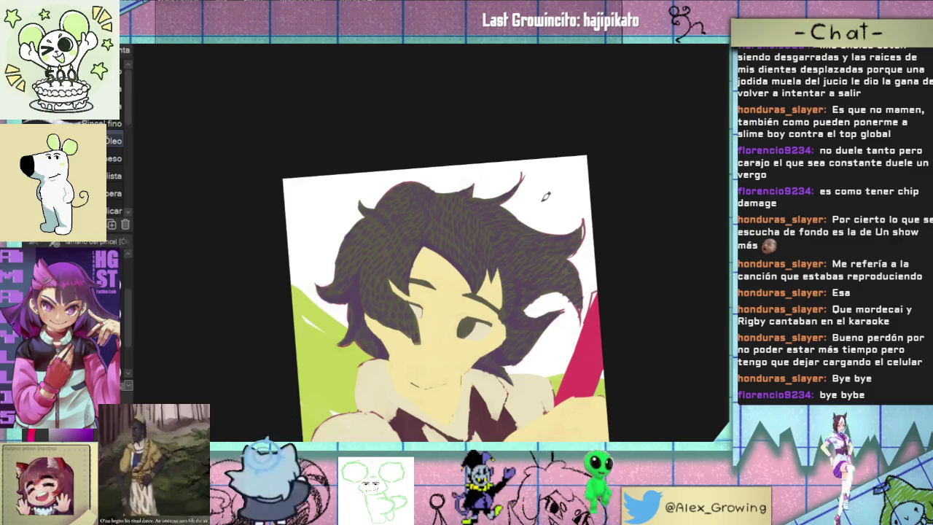
scroll(410, 218, up, 3)
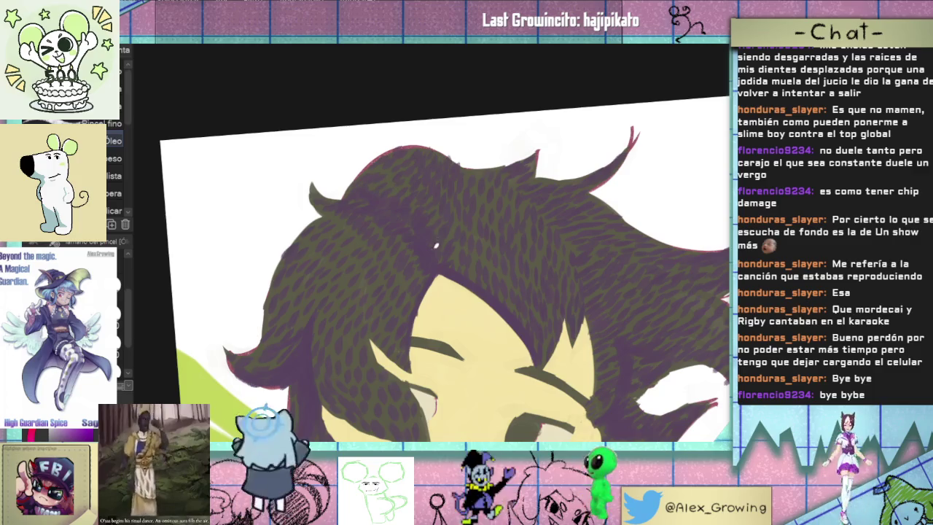
scroll(443, 256, down, 3)
scroll(489, 226, up, 2)
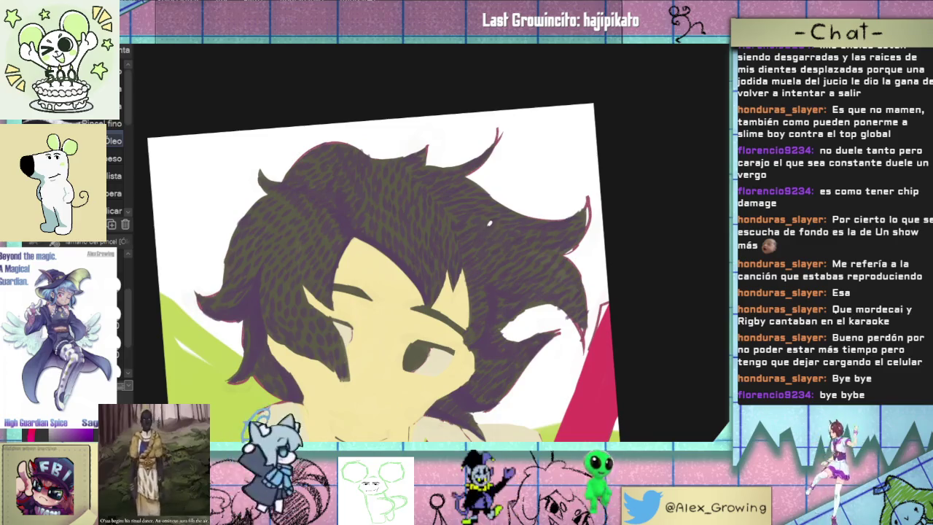
scroll(486, 231, down, 1)
scroll(447, 229, up, 3)
scroll(447, 229, up, 2)
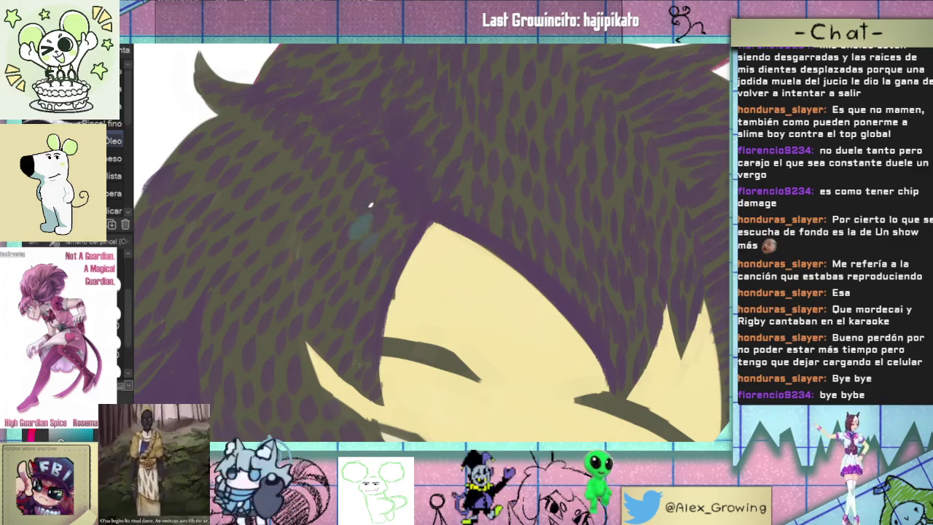
Zoom onto the hair and test a bluish highlight stroke, undoing it
scroll(369, 210, down, 2)
scroll(362, 276, down, 3)
drag(445, 265, 503, 250)
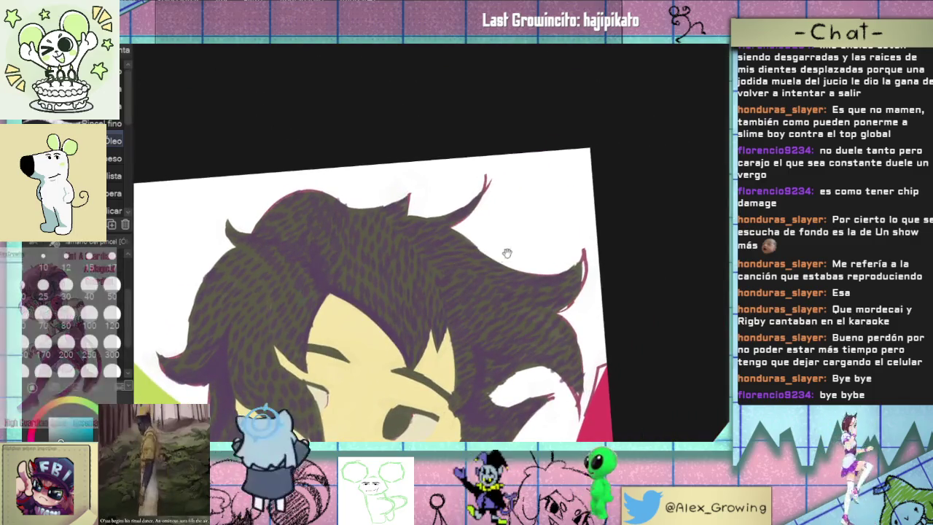
scroll(462, 260, up, 2)
drag(364, 242, 381, 231)
key(ctrl+z)
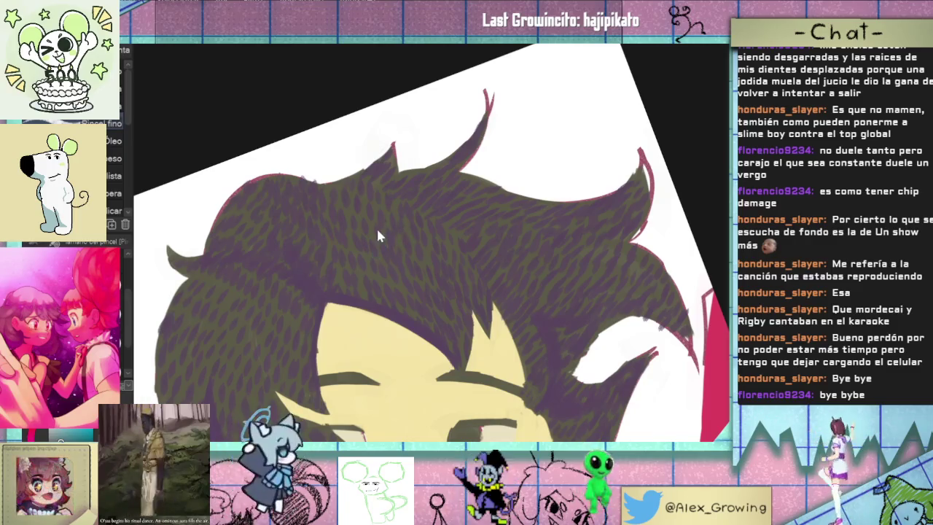
scroll(423, 211, up, 3)
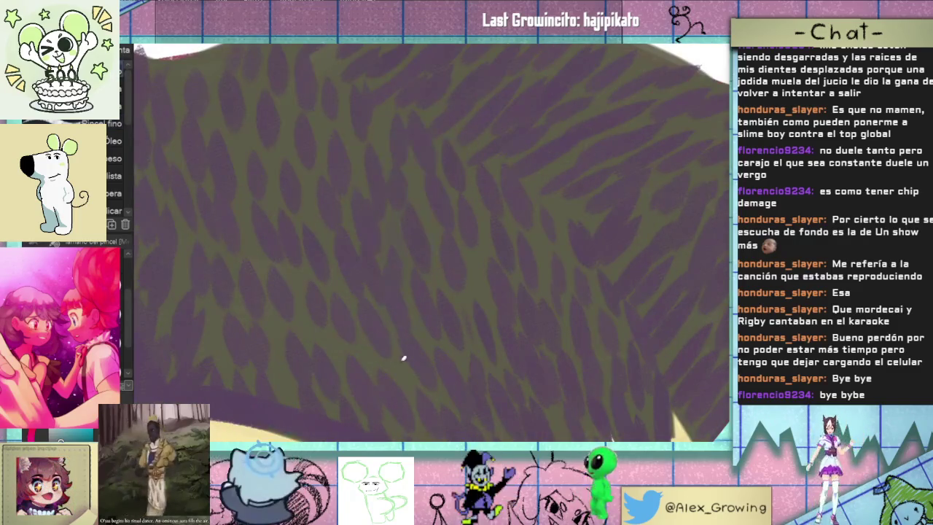
scroll(401, 342, down, 2)
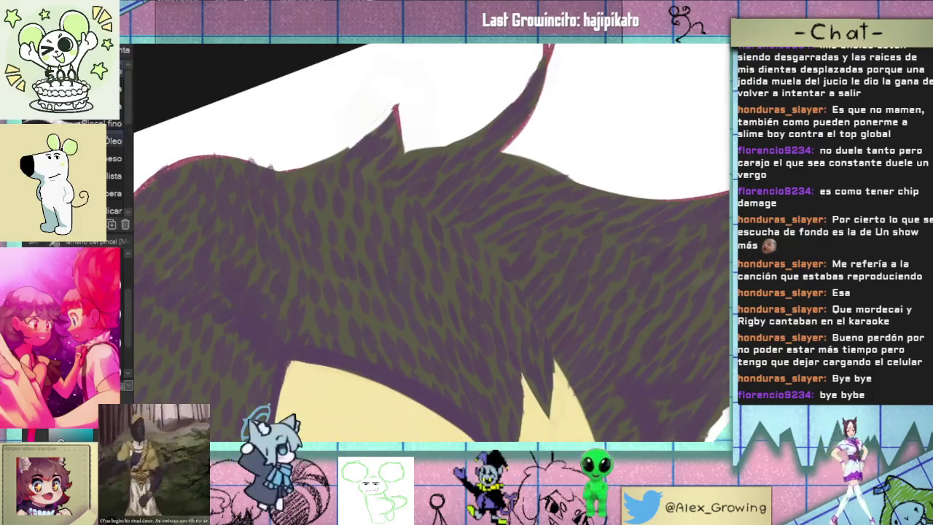
Paint thin teal highlight strokes near the hair's crown, undoing unwanted ones
drag(403, 222, 368, 321)
drag(350, 258, 338, 311)
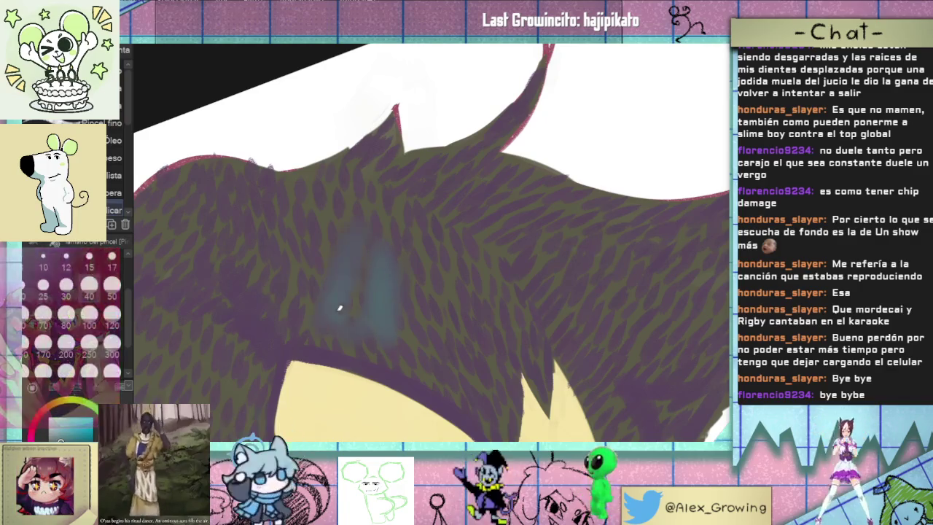
key(ctrl+z)
key(ctrl+z)
drag(427, 236, 463, 255)
key(ctrl+z)
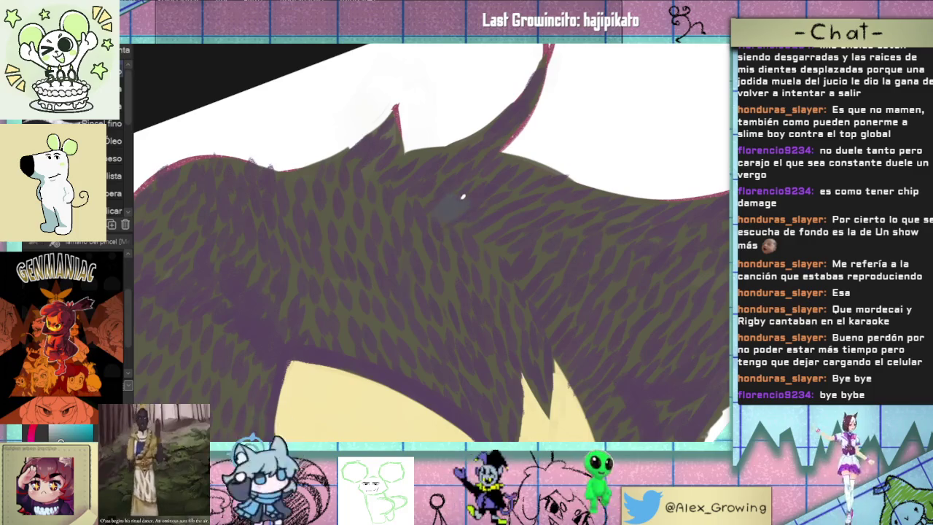
mouse_move(444, 220)
mouse_down()
mouse_move(472, 202)
mouse_move(445, 182)
mouse_up()
key(ctrl+z)
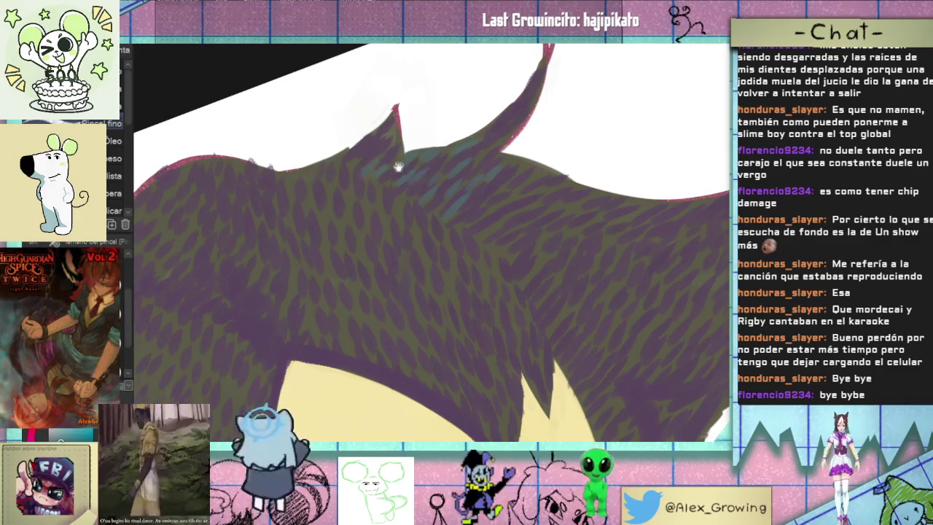
drag(400, 134, 410, 155)
scroll(381, 166, down, 3)
scroll(411, 205, up, 3)
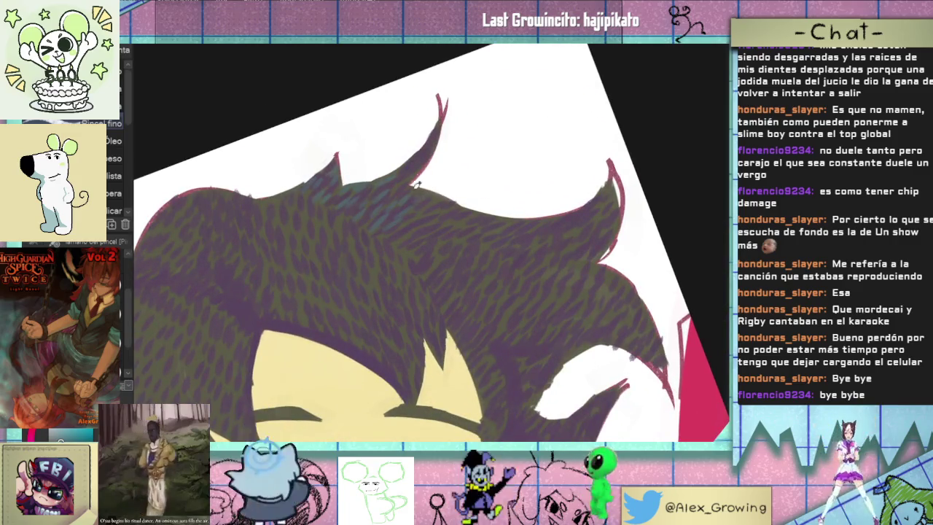
Paint teal streaks over the right-side hair and dab a white highlight in one tip
key(minus)
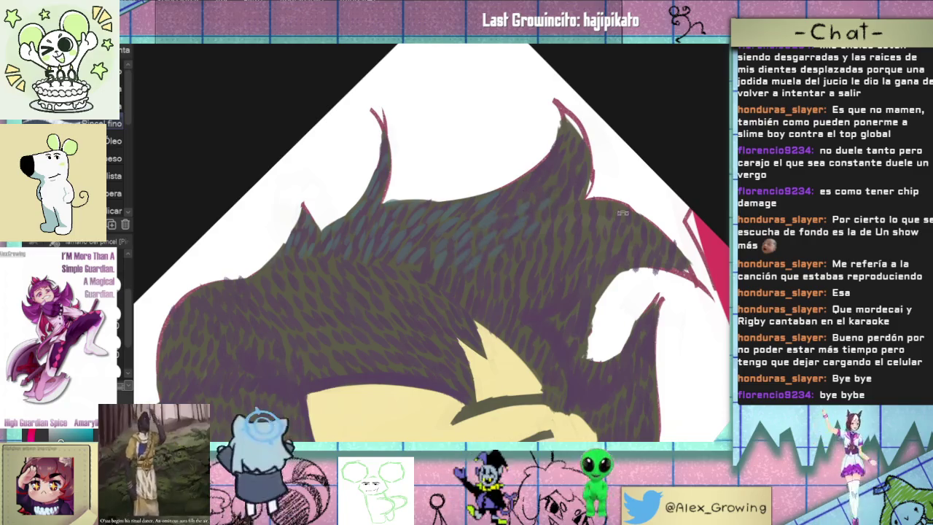
drag(618, 208, 569, 266)
click(575, 209)
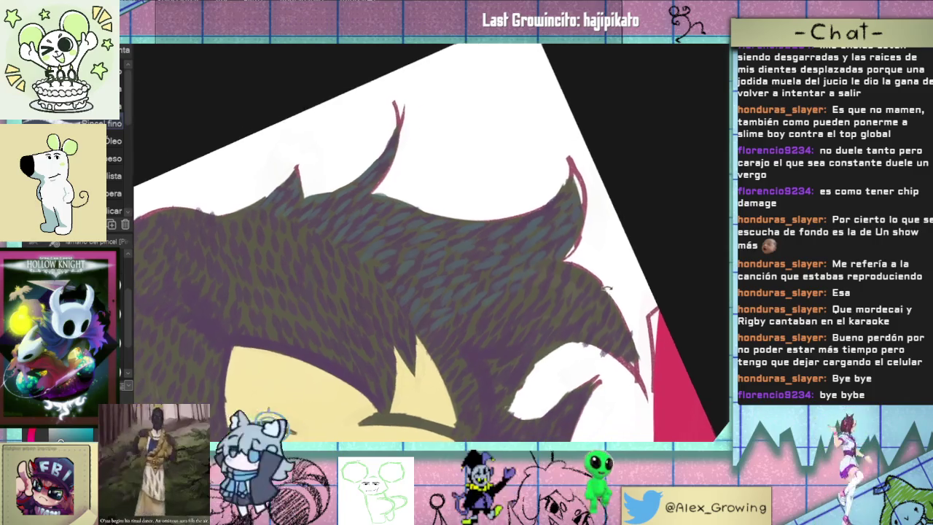
drag(538, 274, 509, 264)
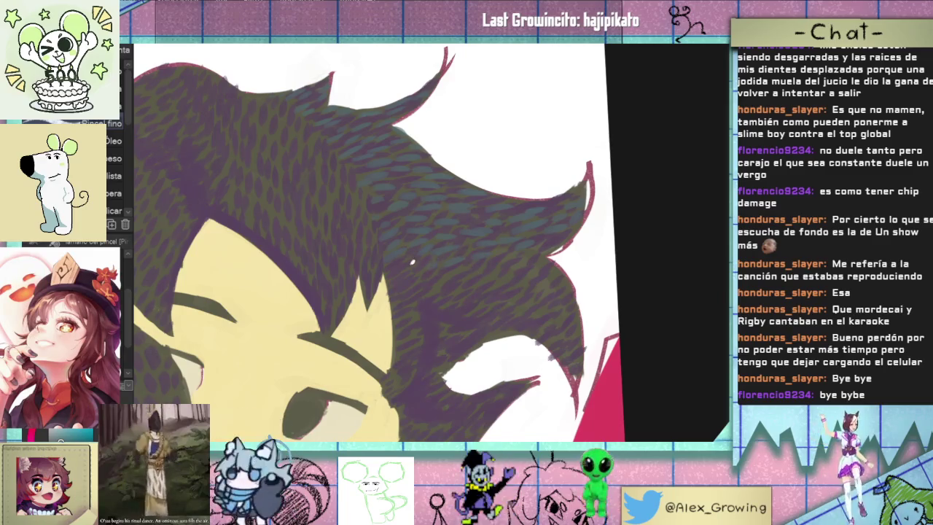
drag(515, 256, 548, 269)
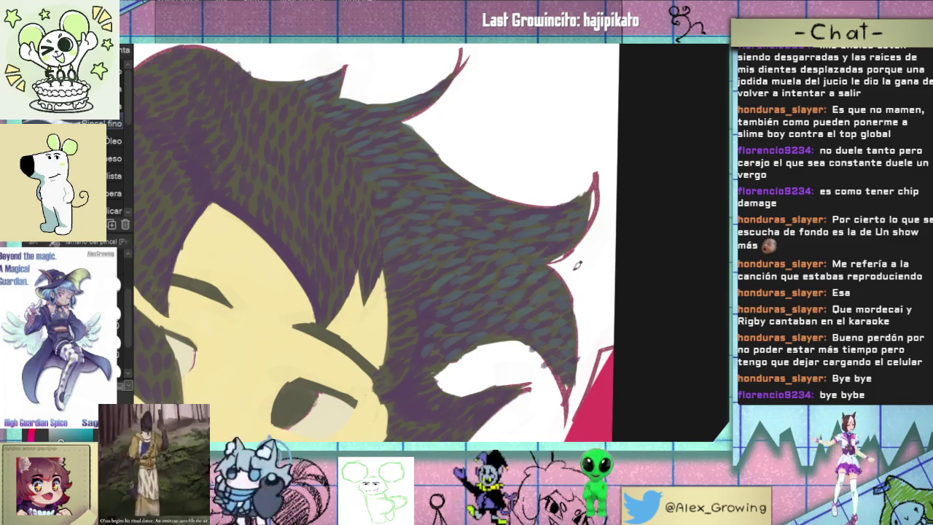
scroll(572, 252, down, 3)
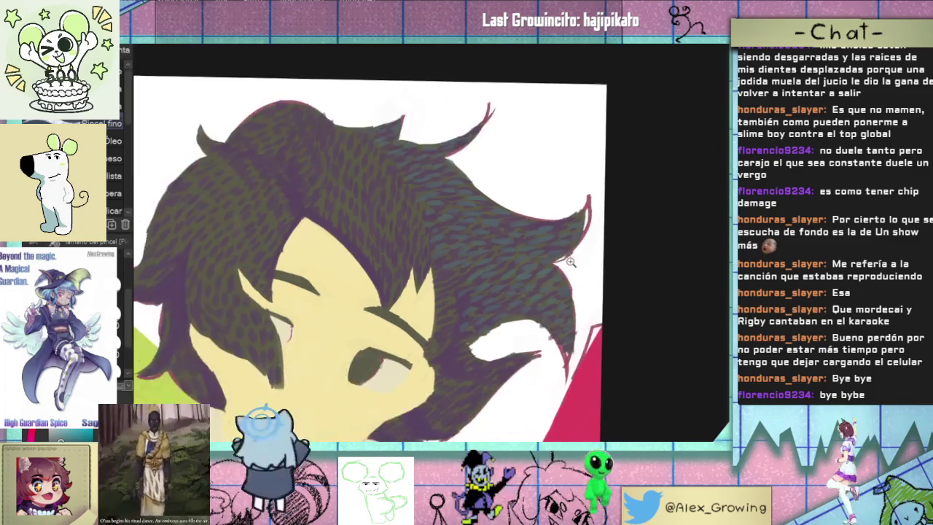
Keep dabbing small teal-grey scale-like marks over the hair, including the left locks
scroll(568, 263, down, 2)
scroll(566, 272, up, 2)
scroll(539, 273, up, 1)
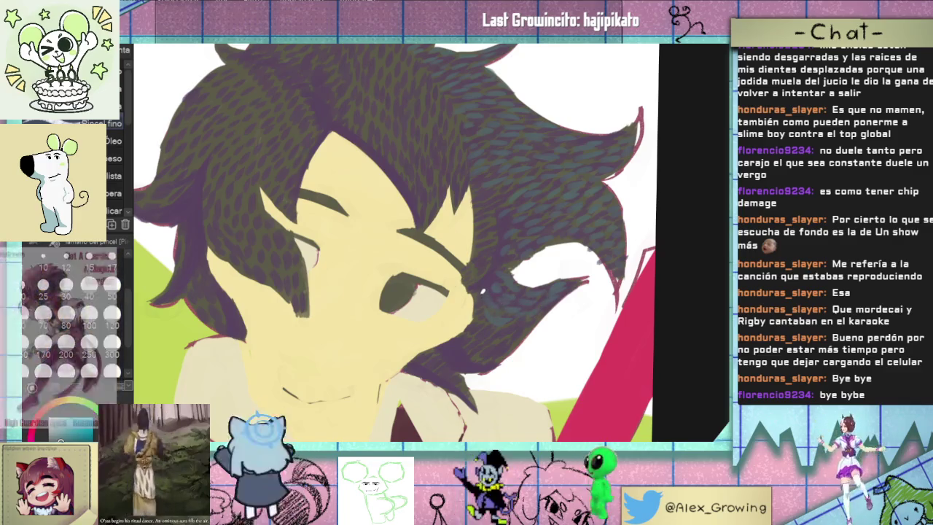
scroll(471, 214, down, 3)
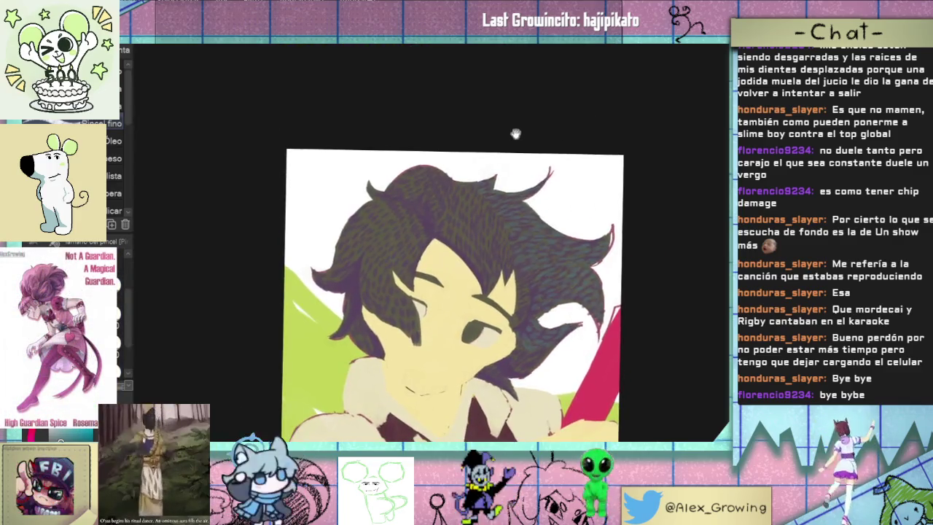
click(471, 214)
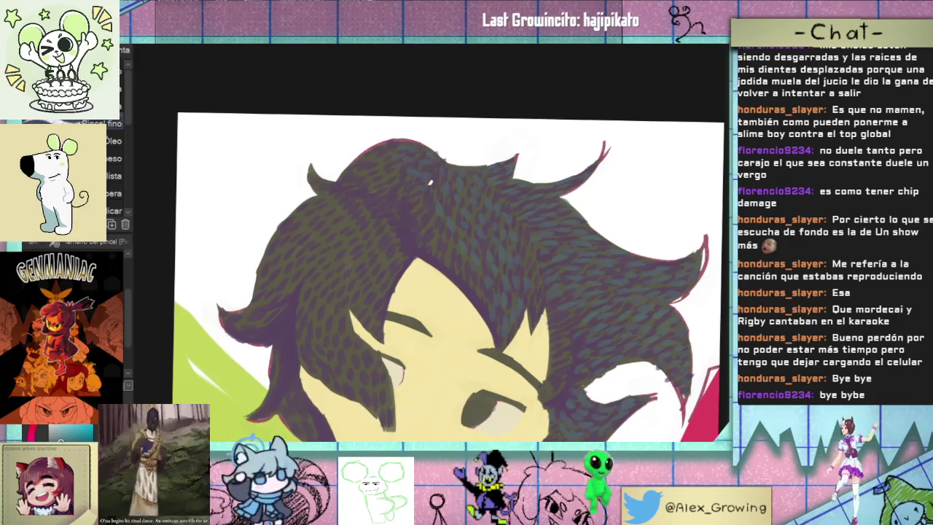
scroll(541, 209, down, 3)
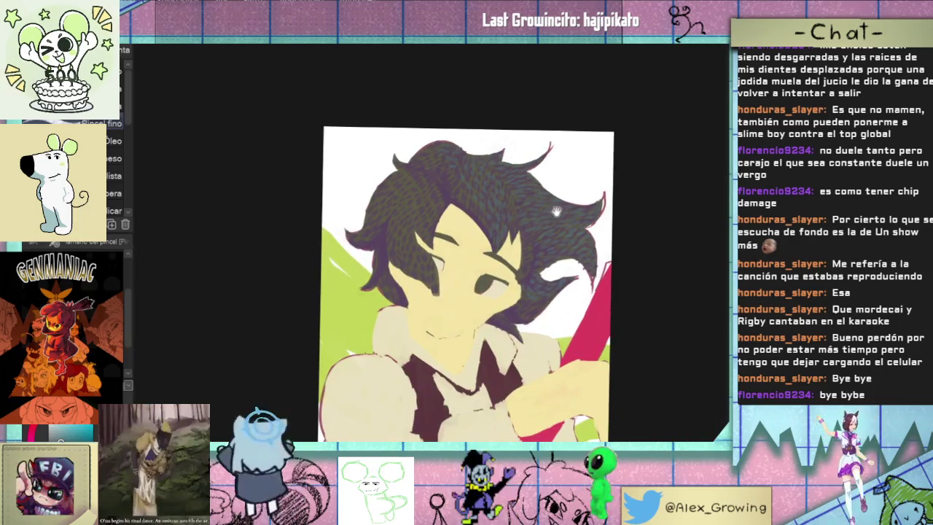
Densely dab teal texture across the top and crown of the hair
scroll(555, 211, up, 2)
scroll(472, 268, up, 2)
scroll(466, 315, up, 2)
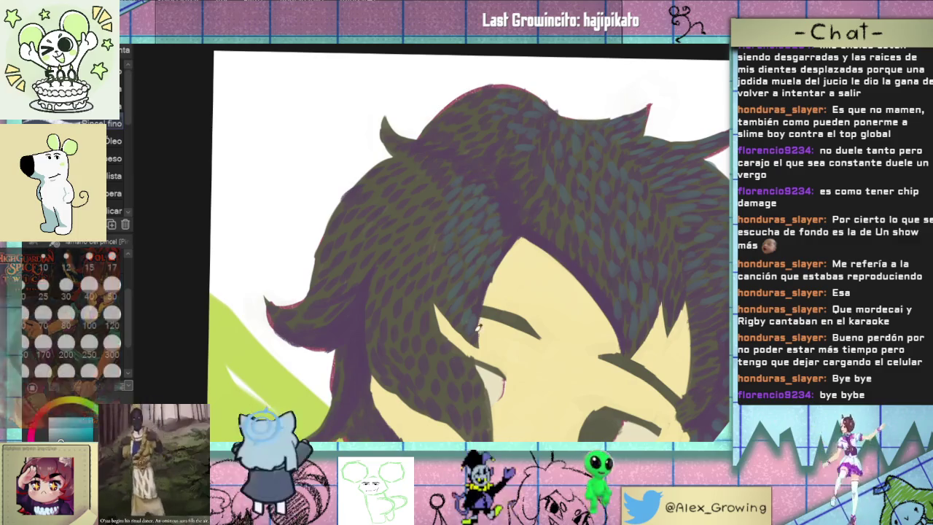
scroll(489, 260, down, 3)
scroll(488, 261, up, 2)
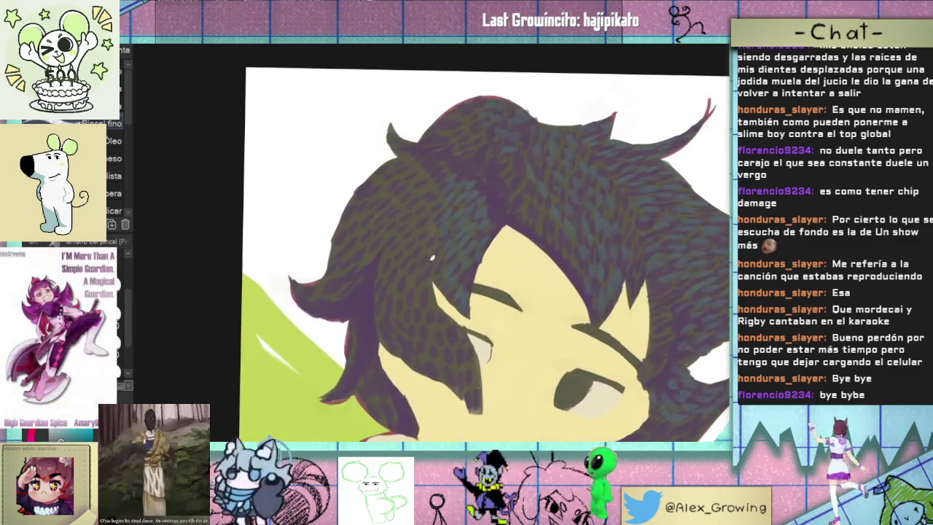
scroll(408, 277, up, 2)
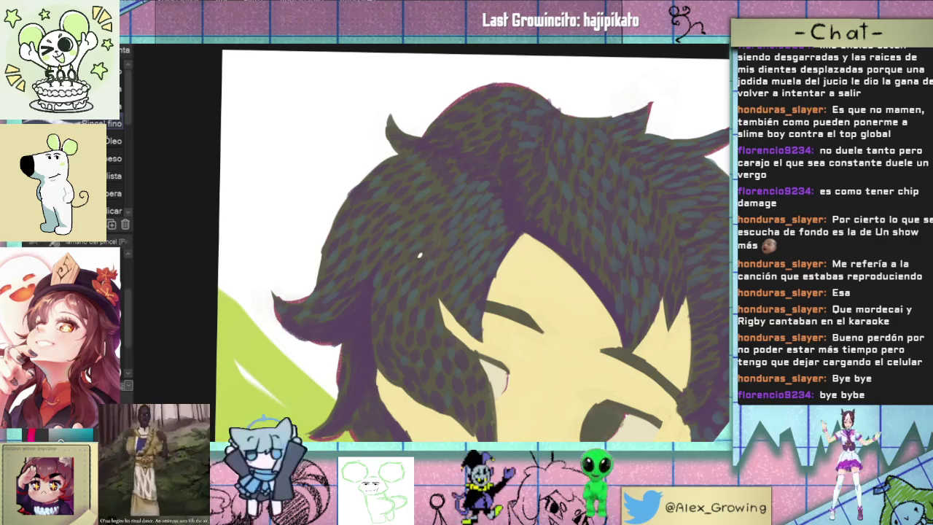
scroll(452, 219, down, 5)
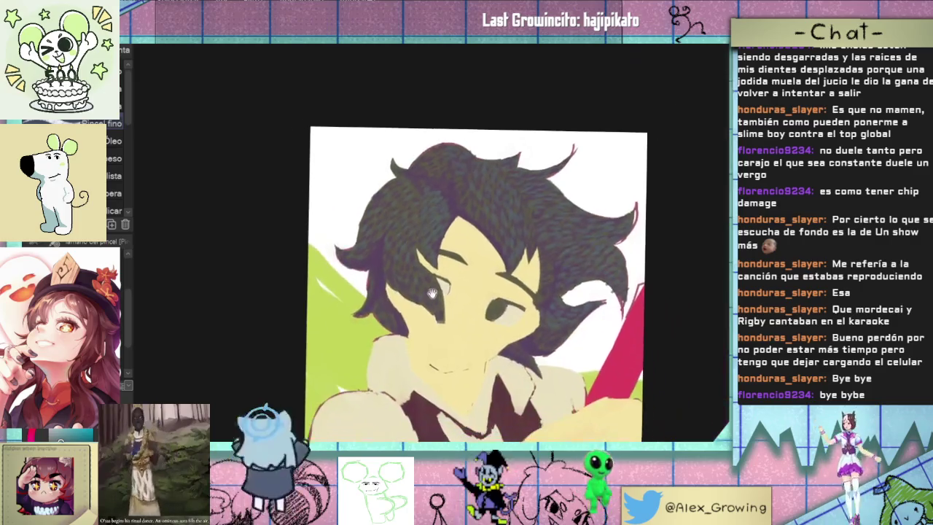
Tilt and zoom the canvas view, then dab dappled texture along the right-side hair strands
mouse_move(452, 218)
mouse_down()
mouse_move(532, 226)
mouse_move(510, 219)
mouse_up()
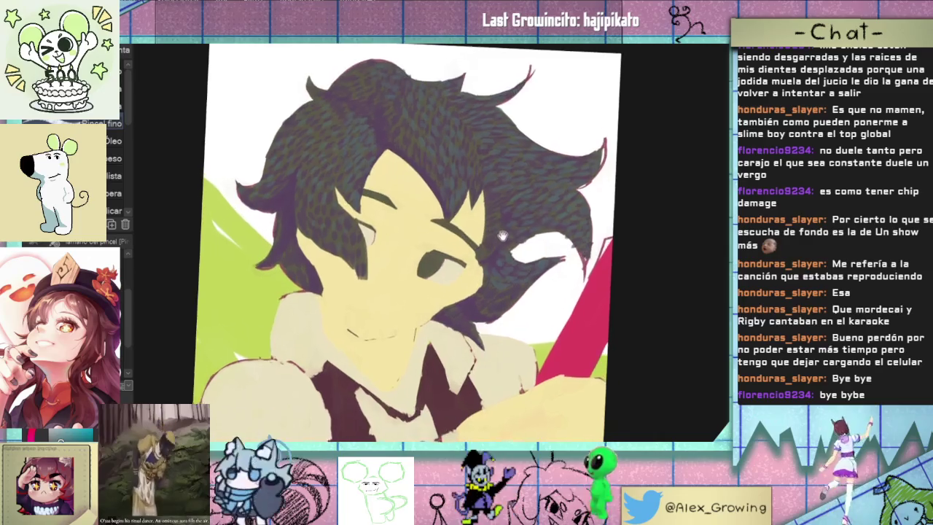
scroll(510, 218, up, 2)
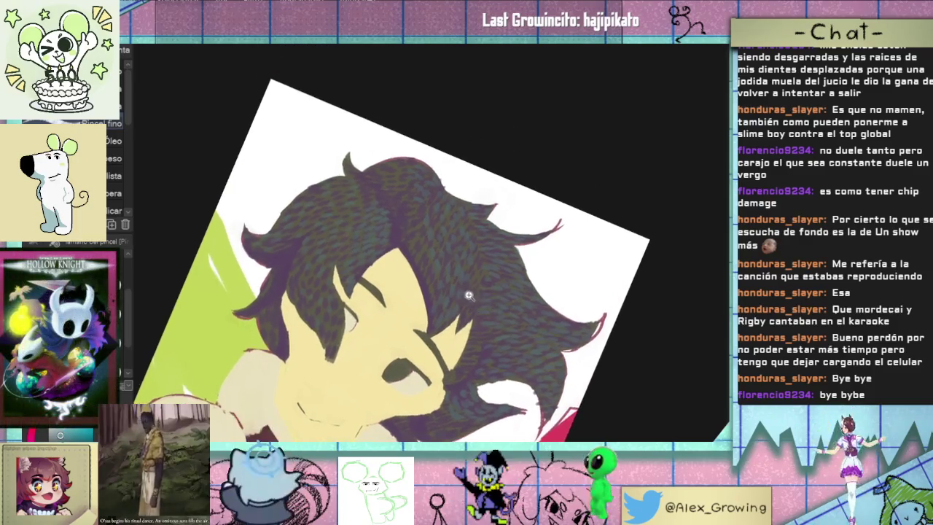
click(466, 293)
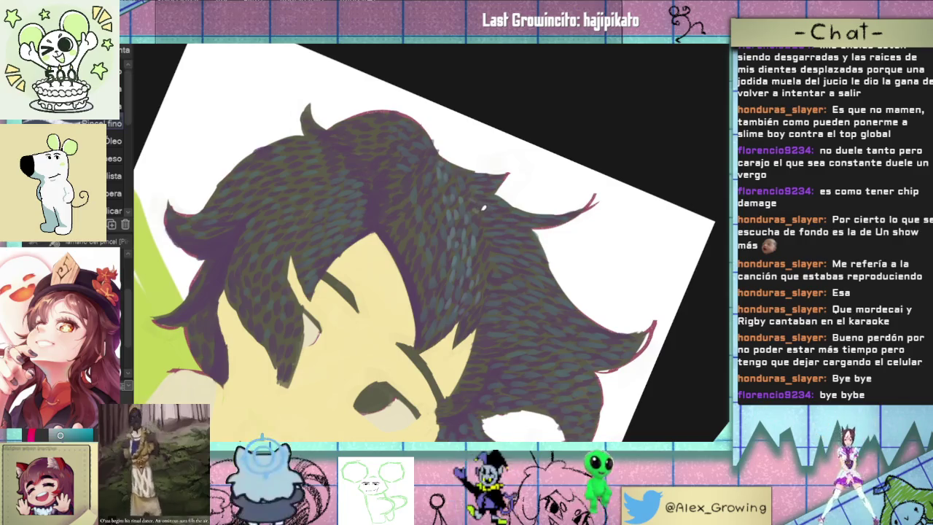
Rotate, then level the canvas view and dapple the hair around the face
drag(502, 209, 428, 348)
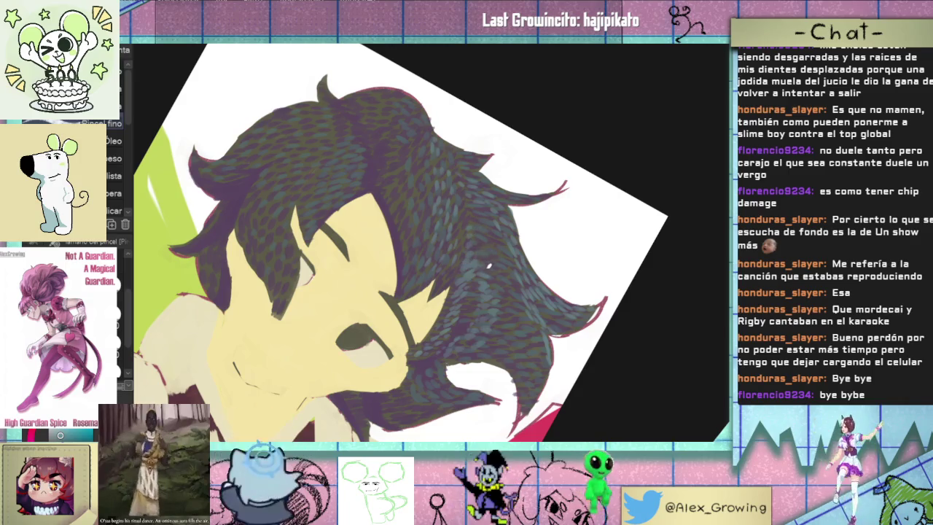
drag(501, 264, 565, 263)
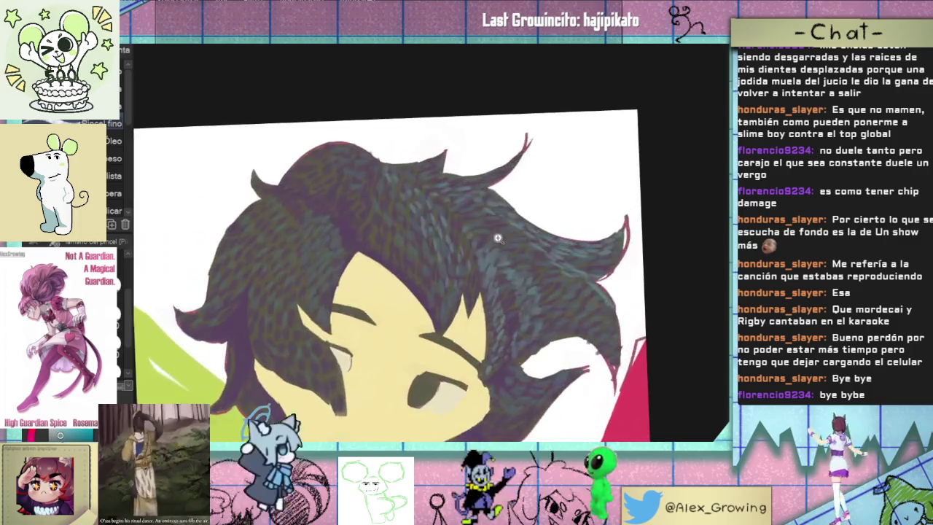
scroll(520, 261, down, 3)
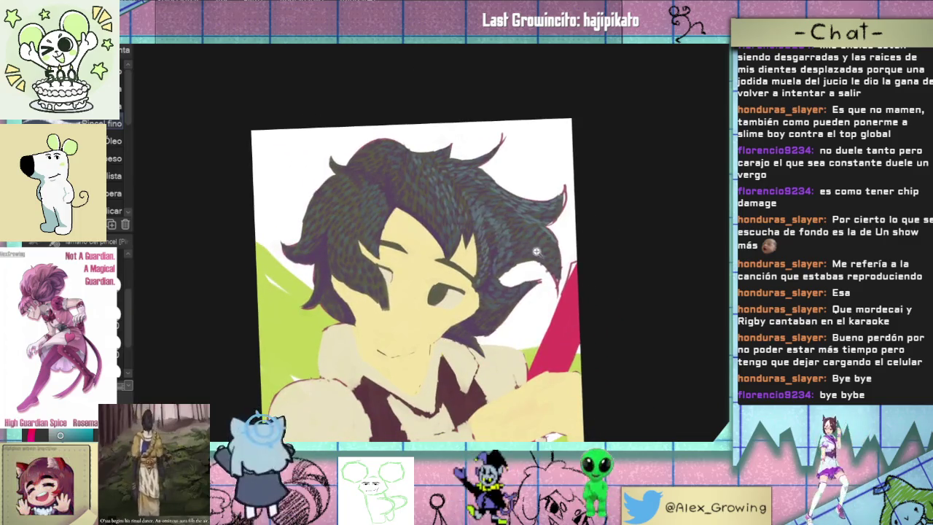
scroll(519, 265, up, 1)
scroll(519, 265, up, 2)
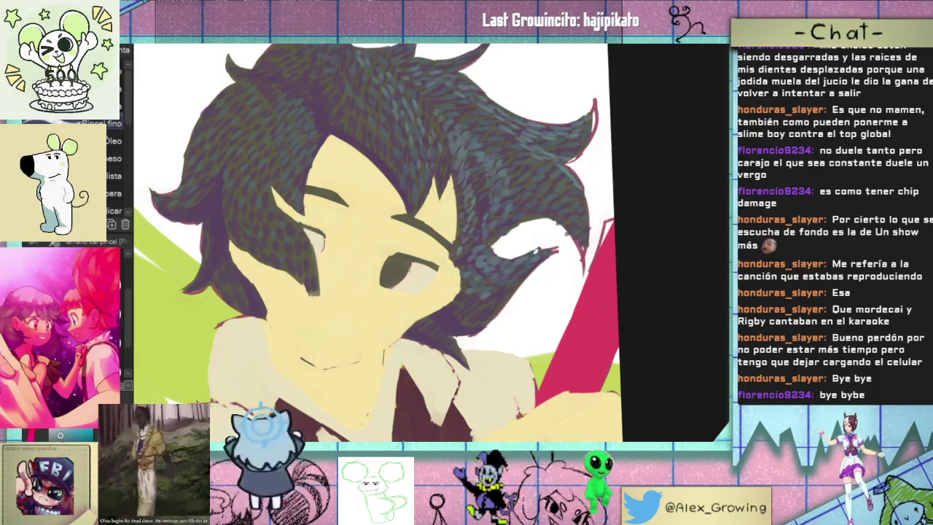
scroll(536, 263, up, 3)
scroll(532, 282, down, 5)
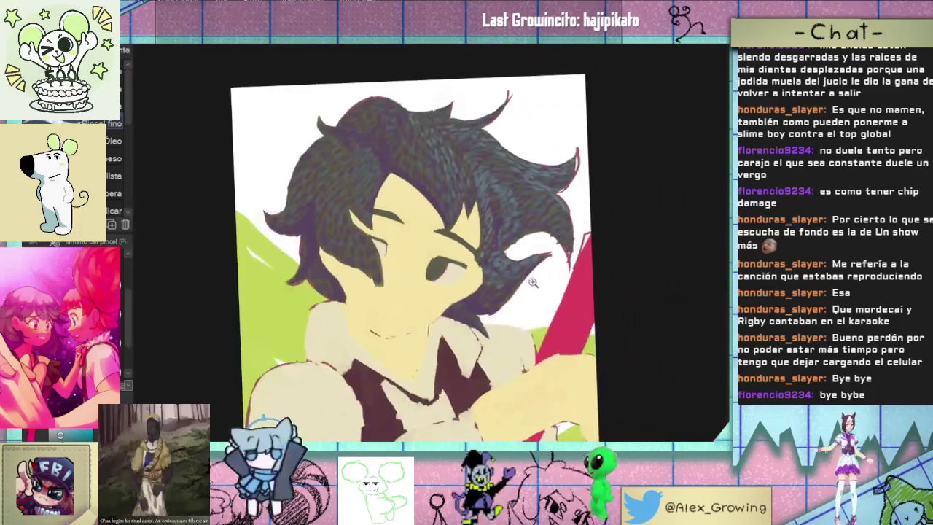
scroll(499, 218, up, 2)
scroll(490, 232, up, 3)
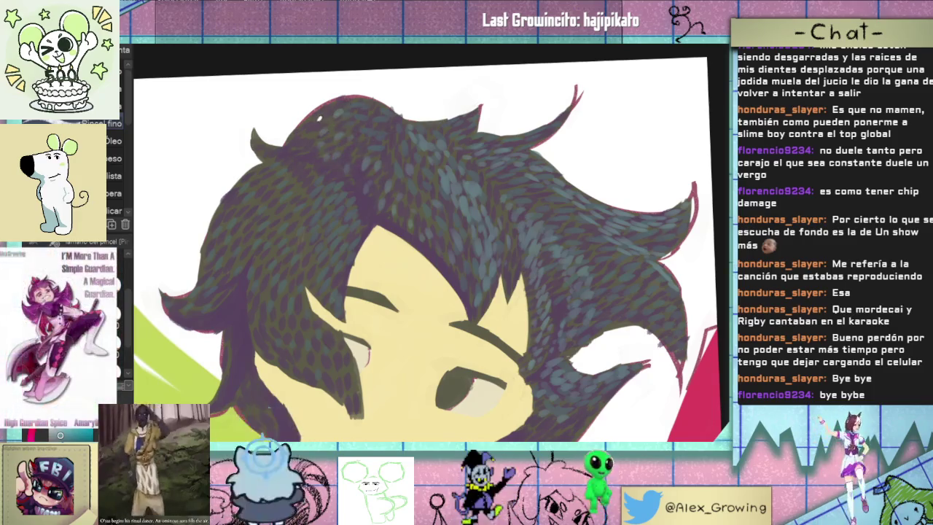
Finish dappling the rest of the hair and frame the face and upper body
scroll(539, 151, down, 5)
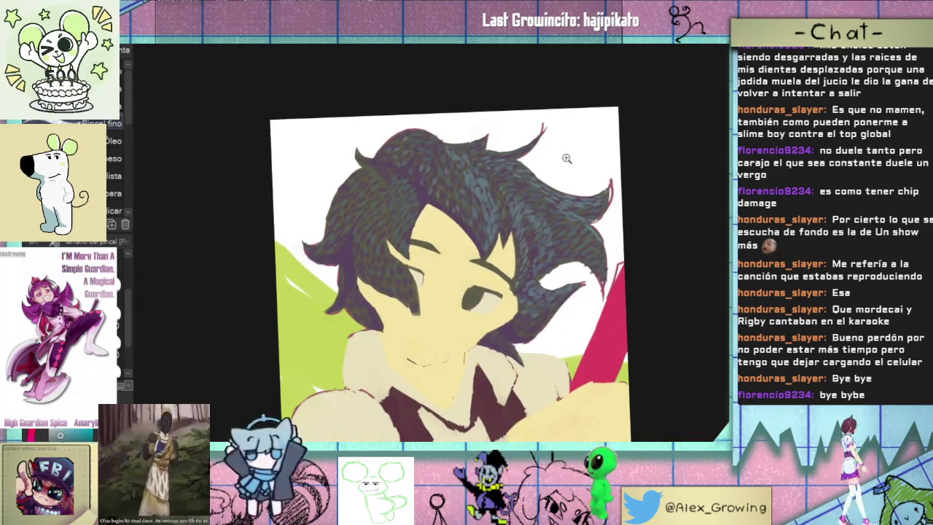
scroll(467, 182, up, 3)
scroll(466, 182, up, 2)
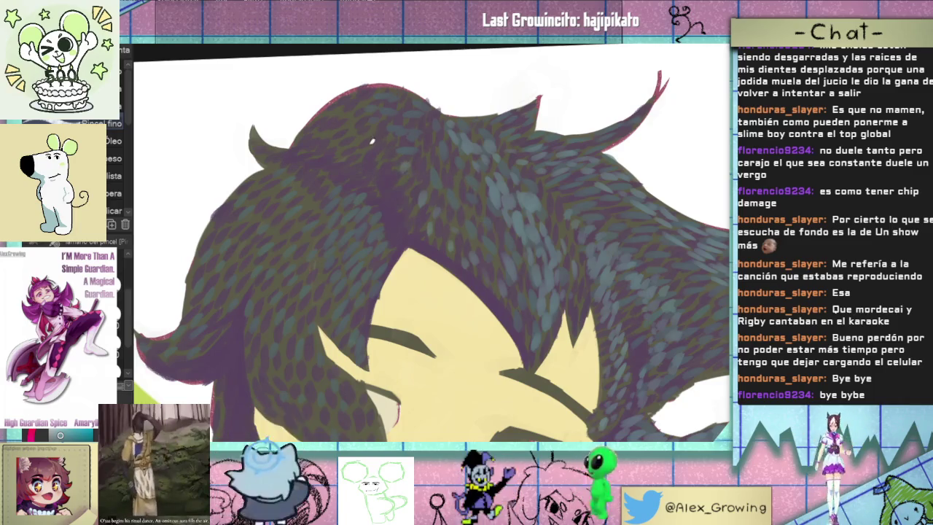
scroll(501, 104, down, 3)
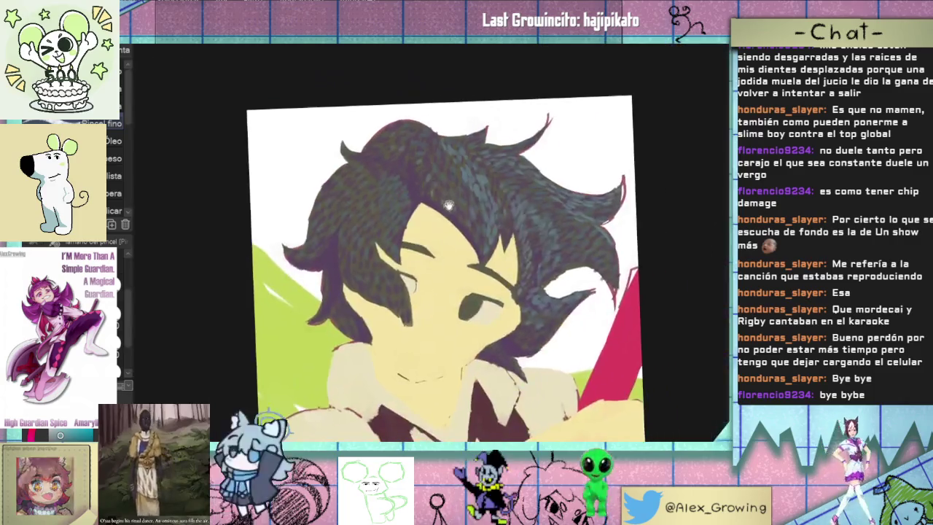
scroll(490, 218, up, 2)
scroll(491, 225, up, 1)
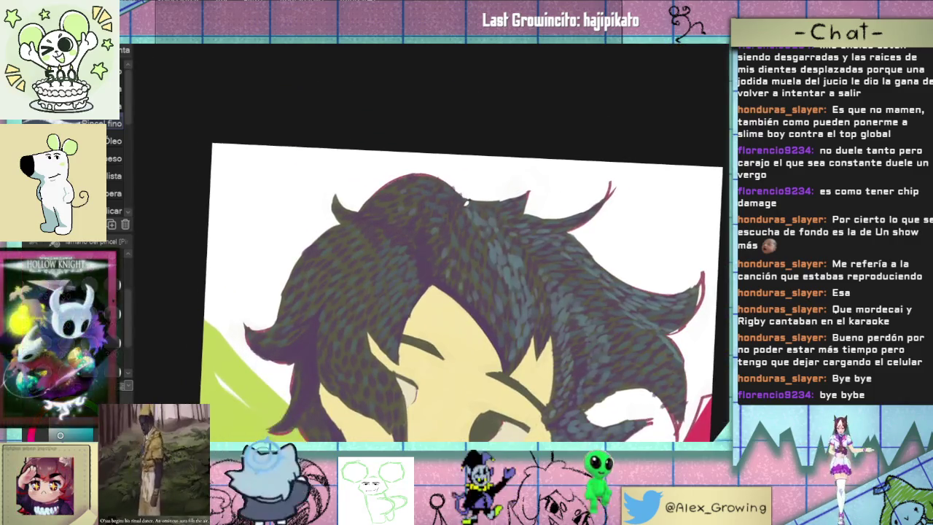
scroll(478, 204, up, 2)
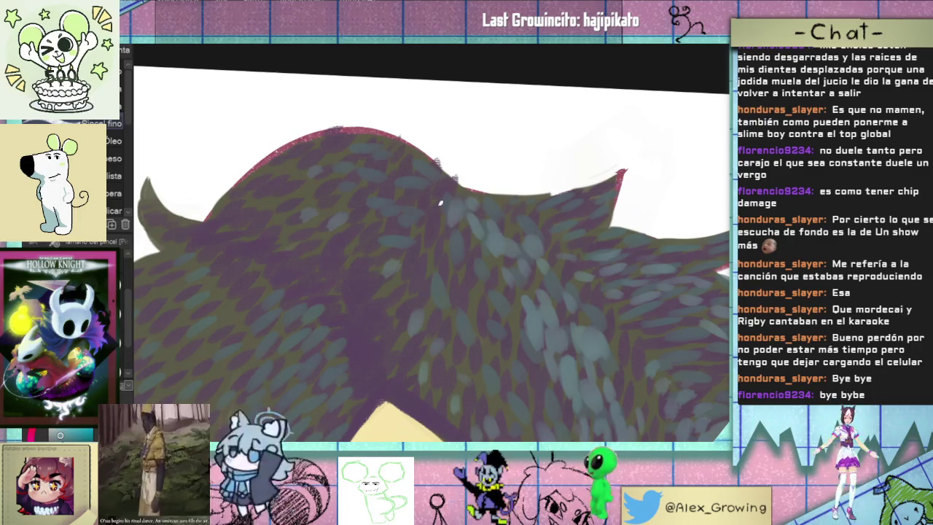
scroll(384, 164, down, 3)
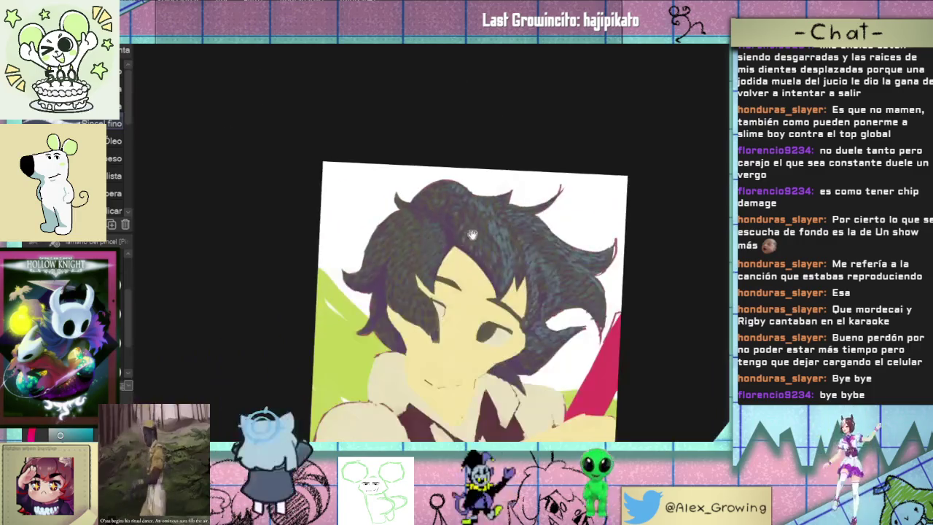
scroll(461, 174, up, 1)
scroll(460, 176, down, 3)
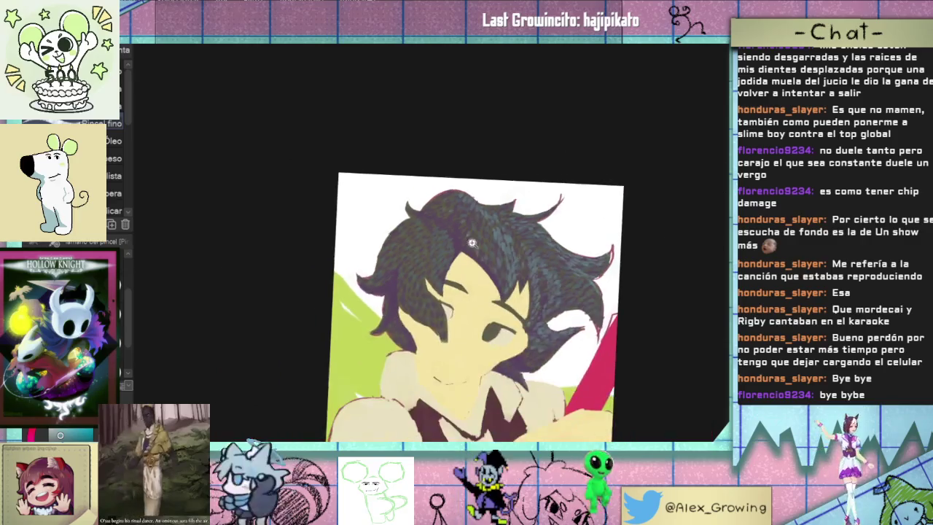
scroll(466, 190, up, 1)
drag(483, 280, 483, 193)
scroll(483, 193, up, 1)
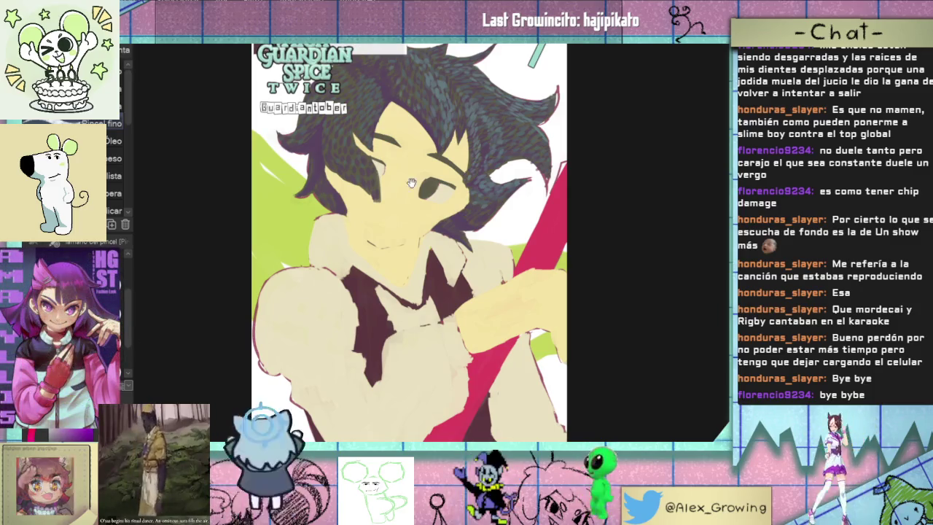
Fill the white background with a sampled teal-grey swatch and fit the whole portrait (Ctrl+0)
click(315, 277)
click(315, 278)
scroll(315, 278, down, 1)
scroll(342, 292, down, 1)
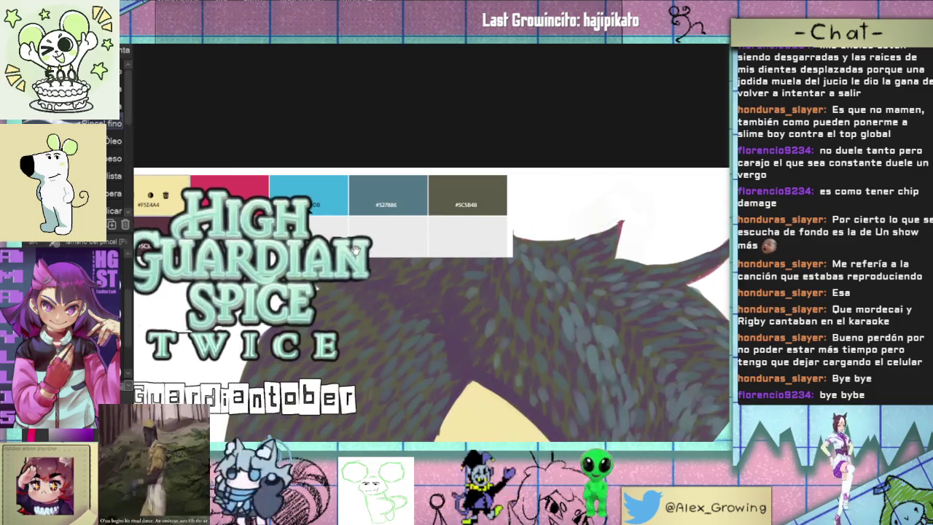
scroll(354, 252, down, 1)
ctrl+click(348, 209)
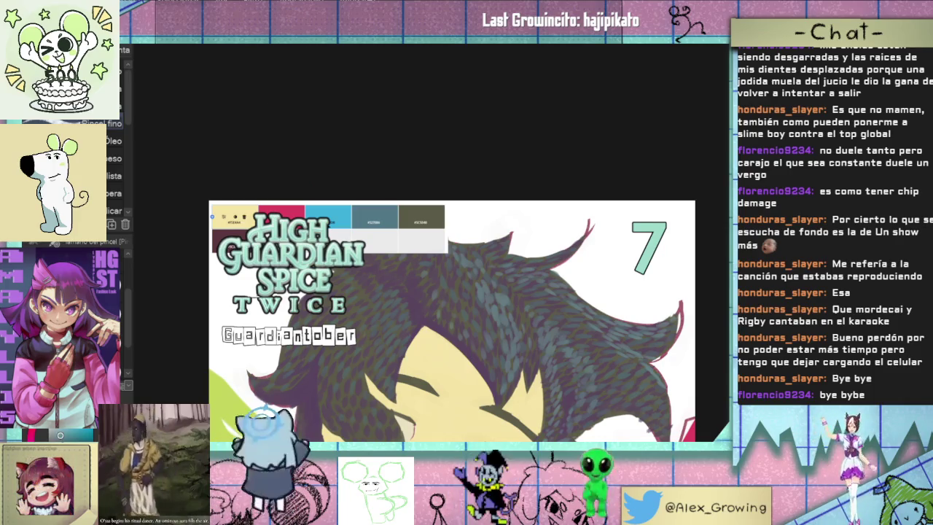
click(648, 430)
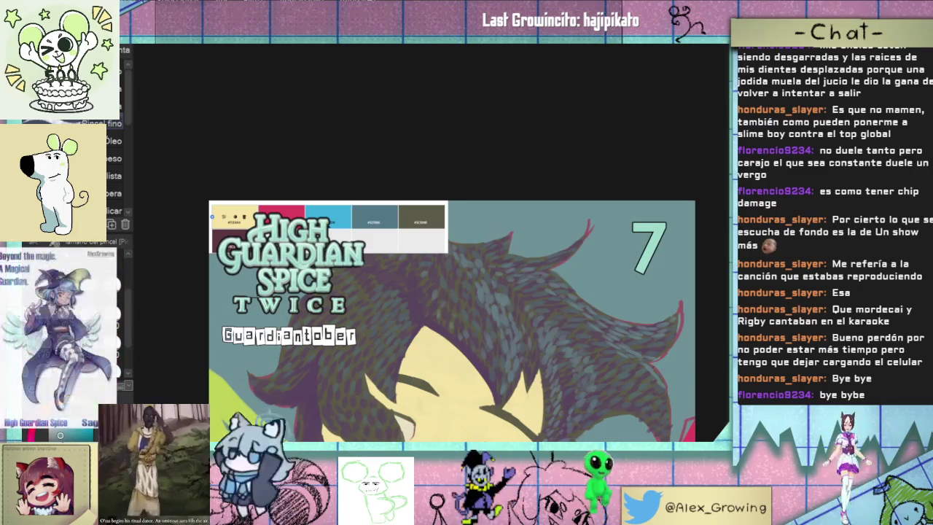
key(ctrl+0)
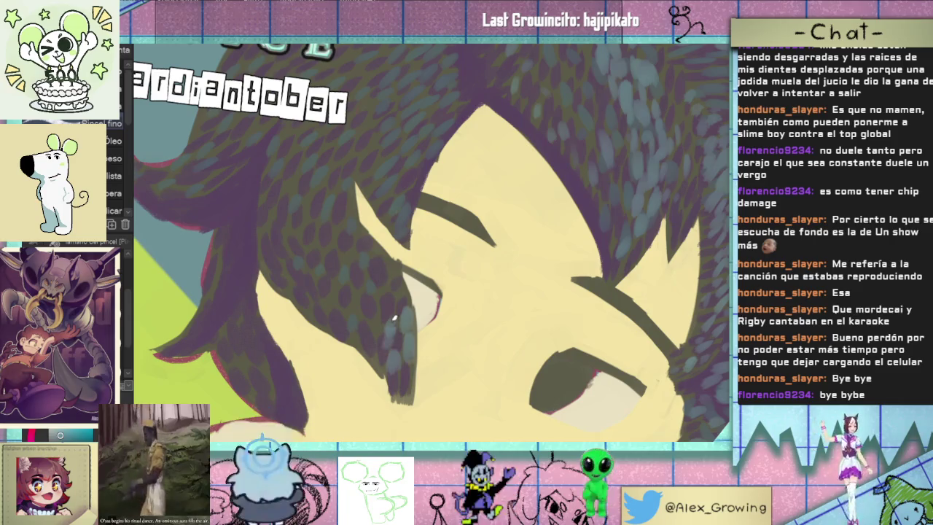
scroll(403, 332, up, 2)
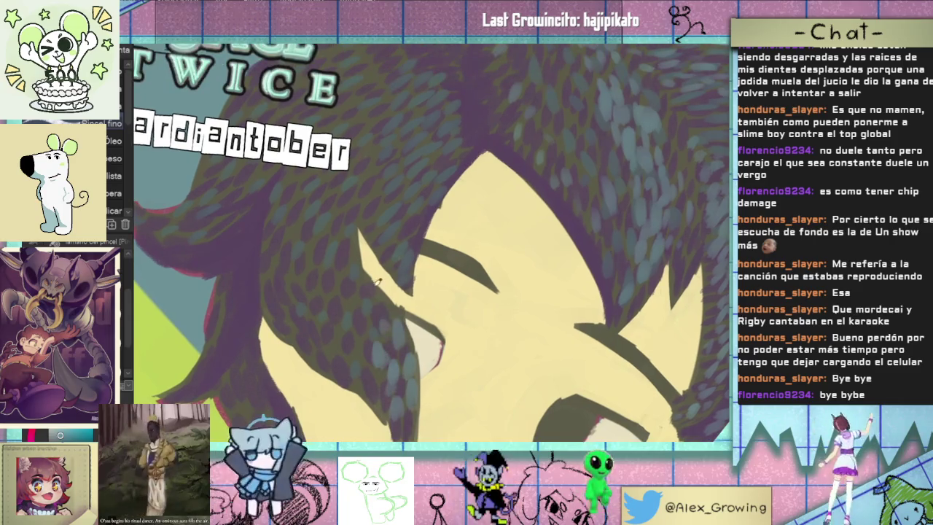
scroll(381, 357, up, 2)
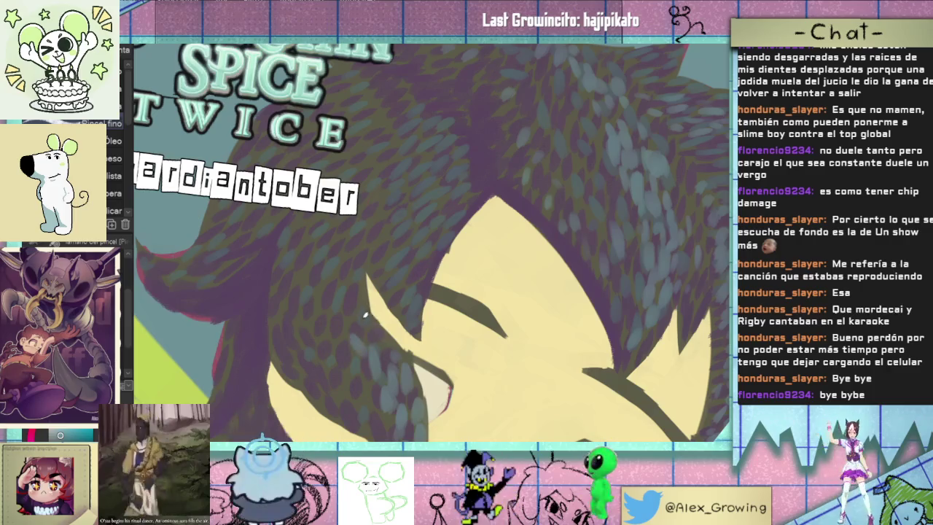
scroll(392, 344, up, 1)
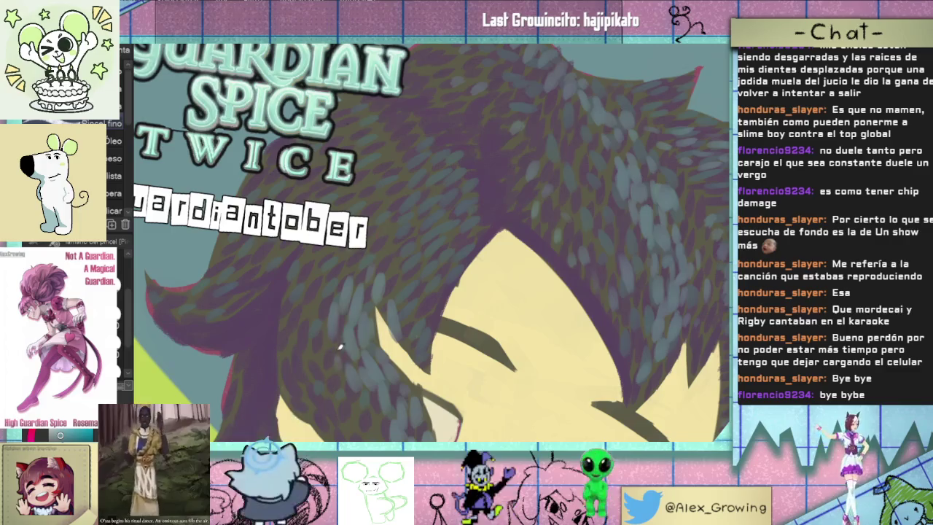
scroll(361, 339, down, 2)
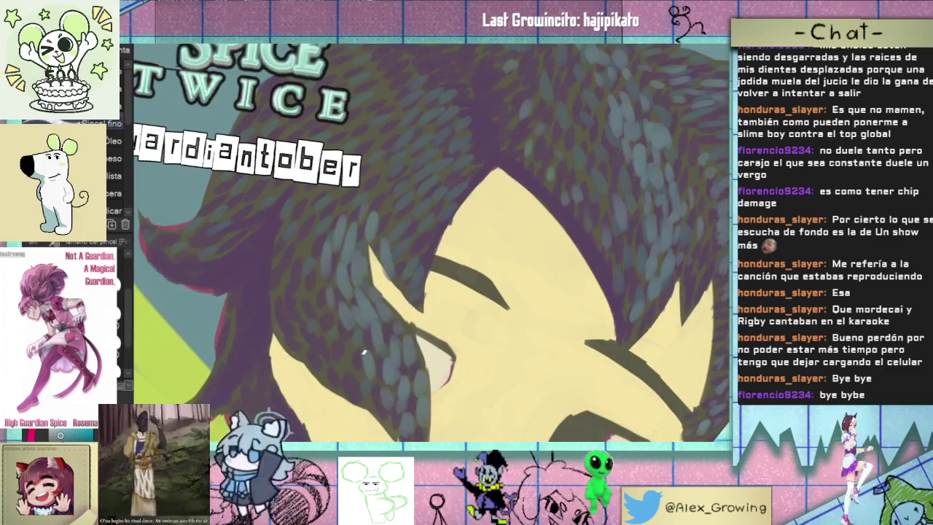
scroll(325, 255, down, 2)
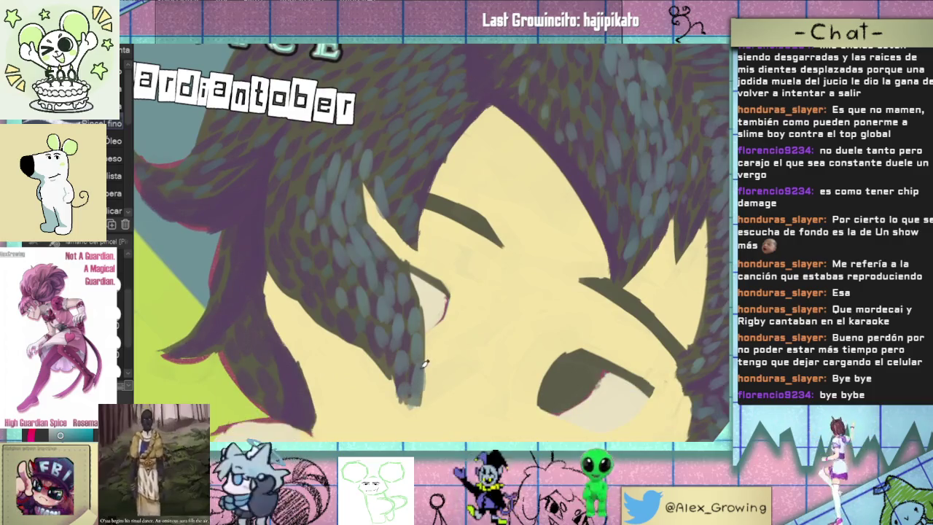
scroll(425, 364, down, 5)
scroll(390, 366, up, 5)
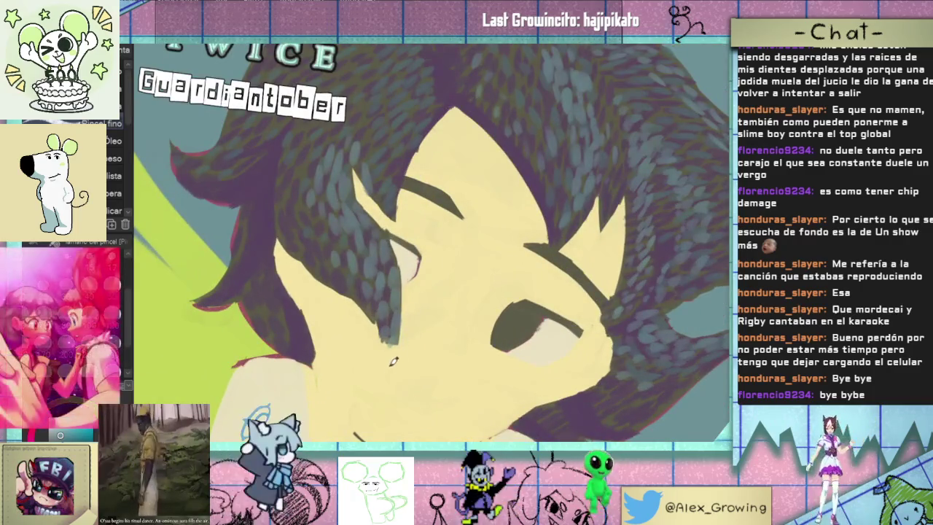
scroll(391, 367, down, 4)
scroll(427, 339, up, 3)
scroll(424, 337, up, 1)
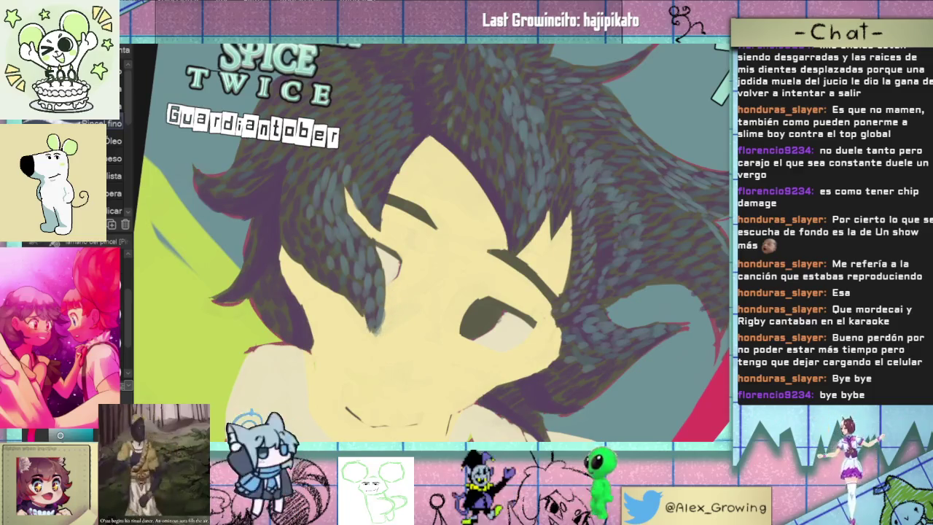
scroll(393, 301, down, 3)
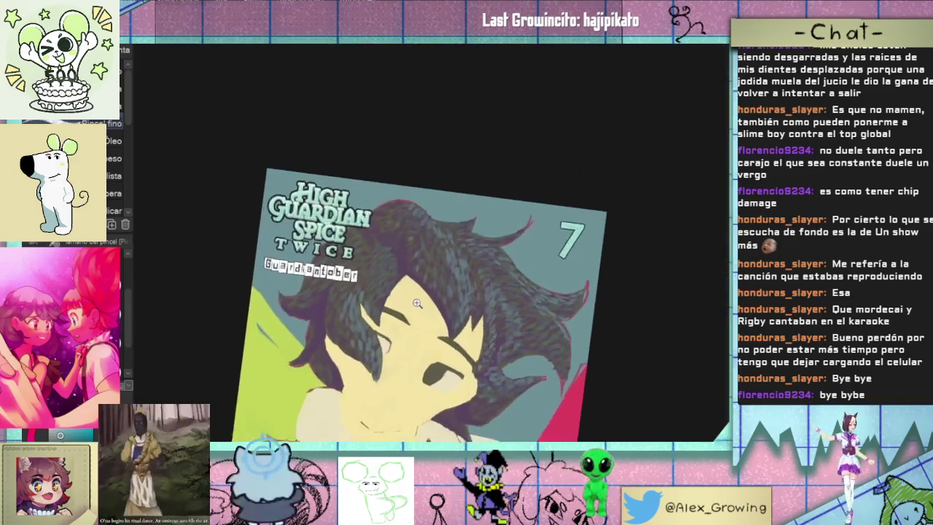
scroll(410, 300, up, 2)
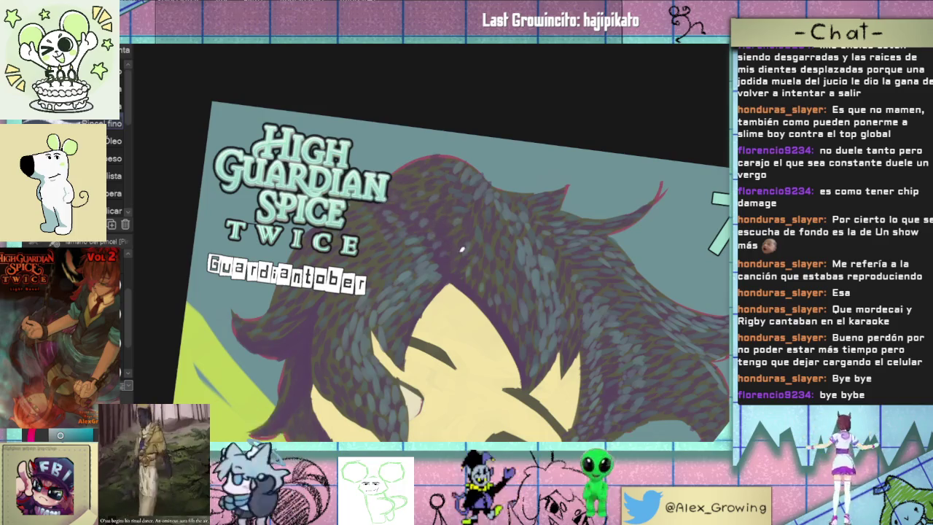
key(ctrl+0)
drag(454, 259, 552, 182)
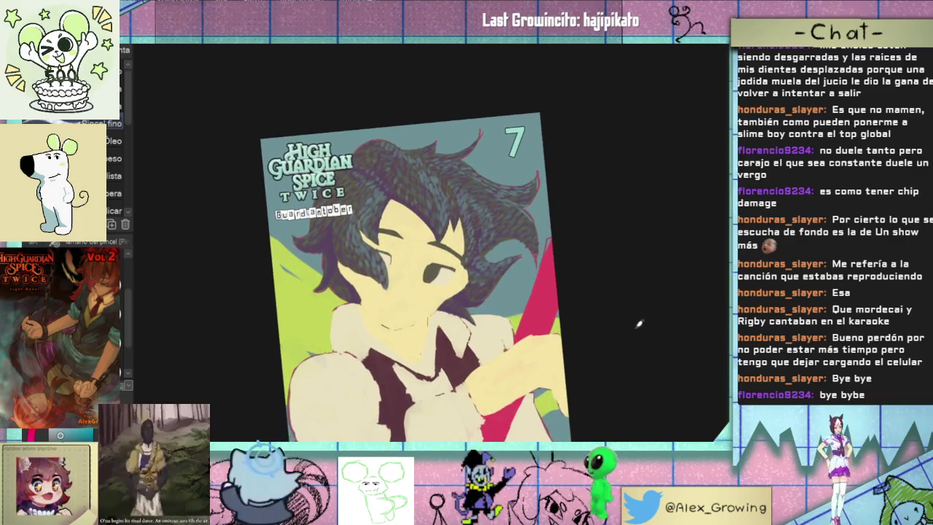
drag(563, 292, 510, 219)
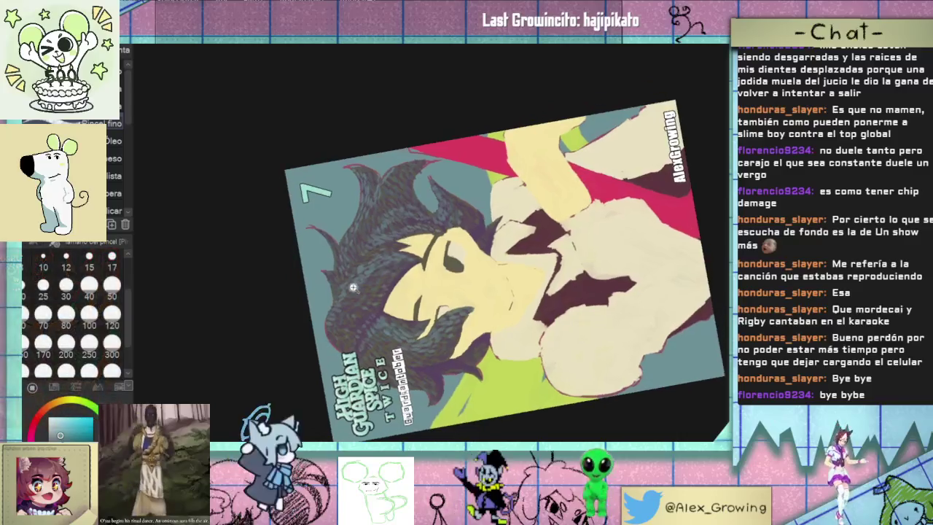
scroll(467, 183, up, 5)
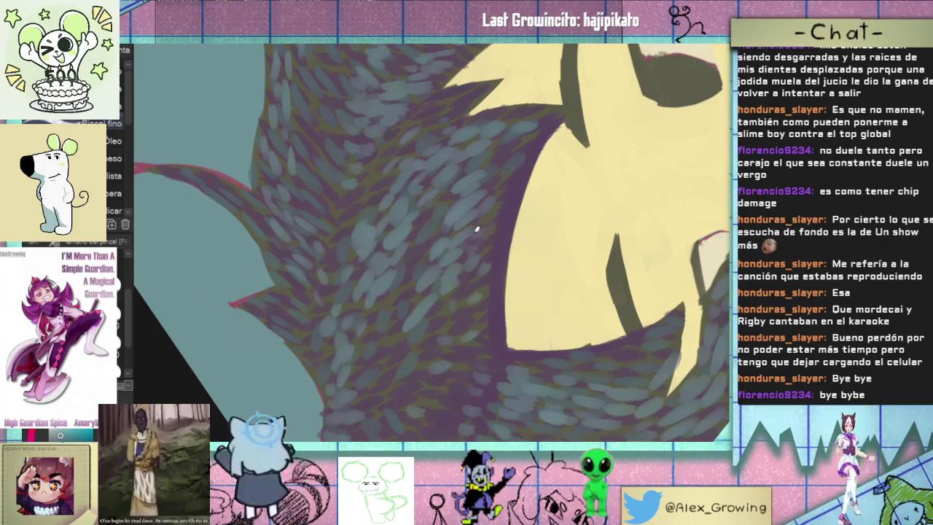
drag(505, 194, 481, 227)
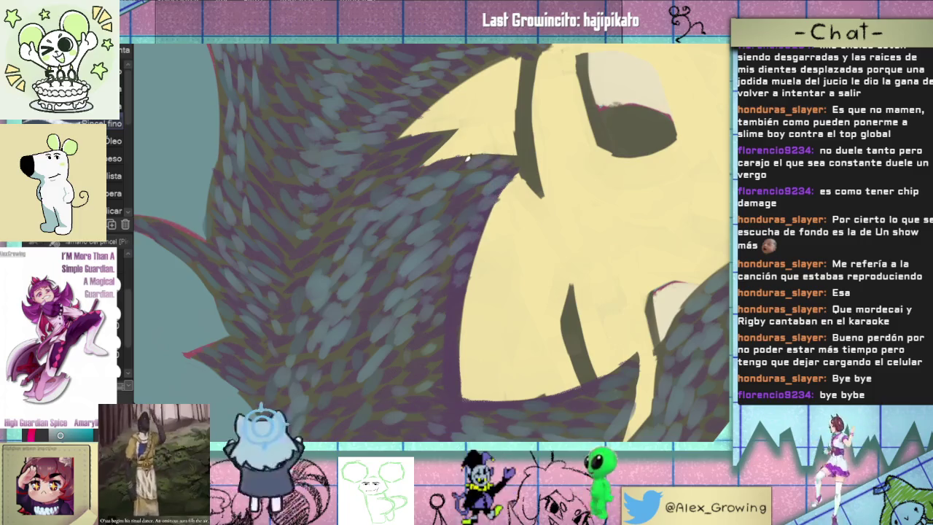
scroll(435, 210, down, 5)
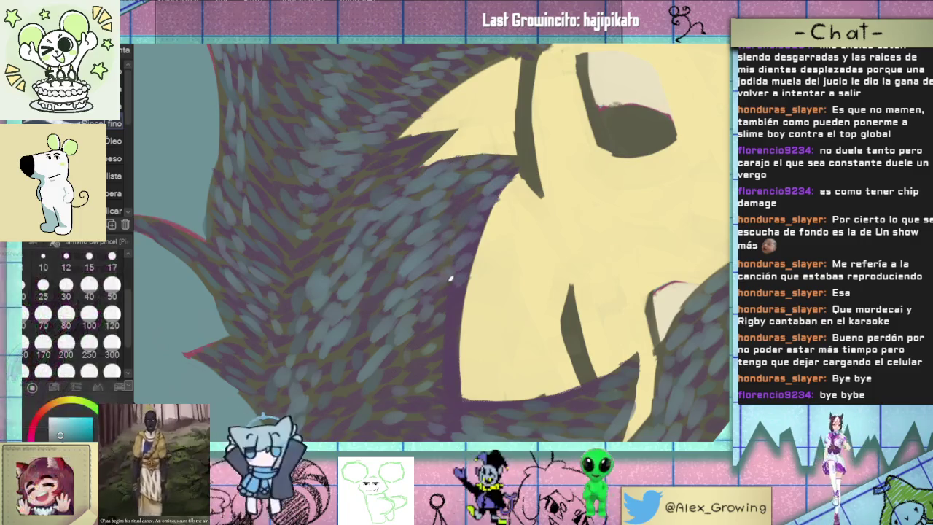
scroll(417, 309, up, 5)
scroll(510, 255, down, 3)
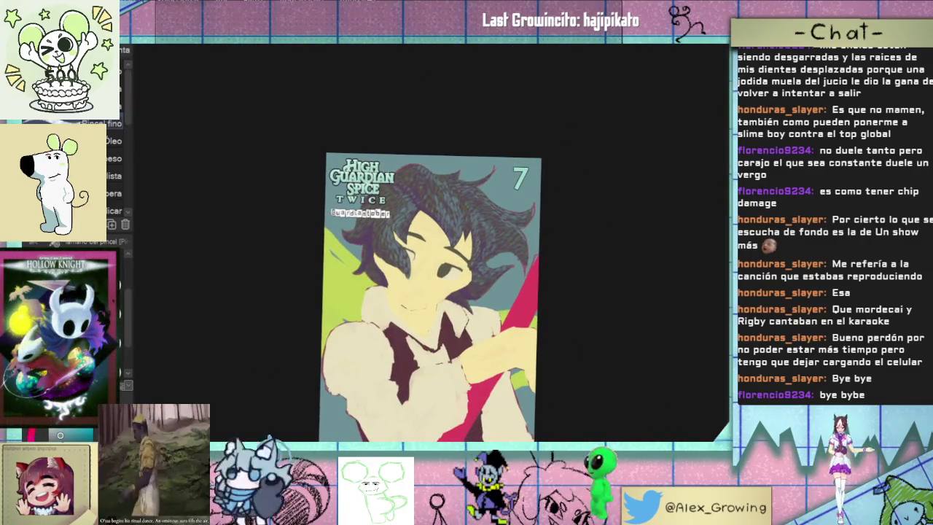
scroll(412, 421, up, 2)
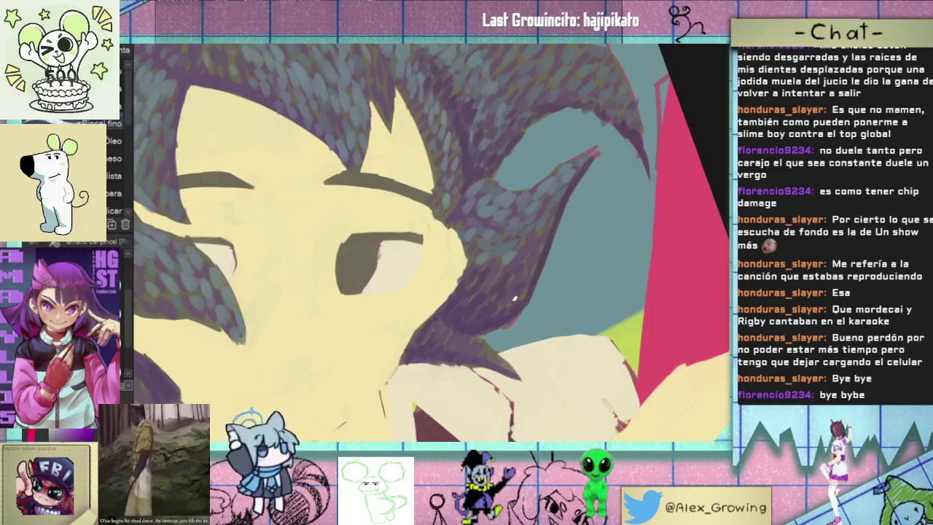
Fit the whole cover to the window and nudge it to review the dappled hair
key(ctrl+0)
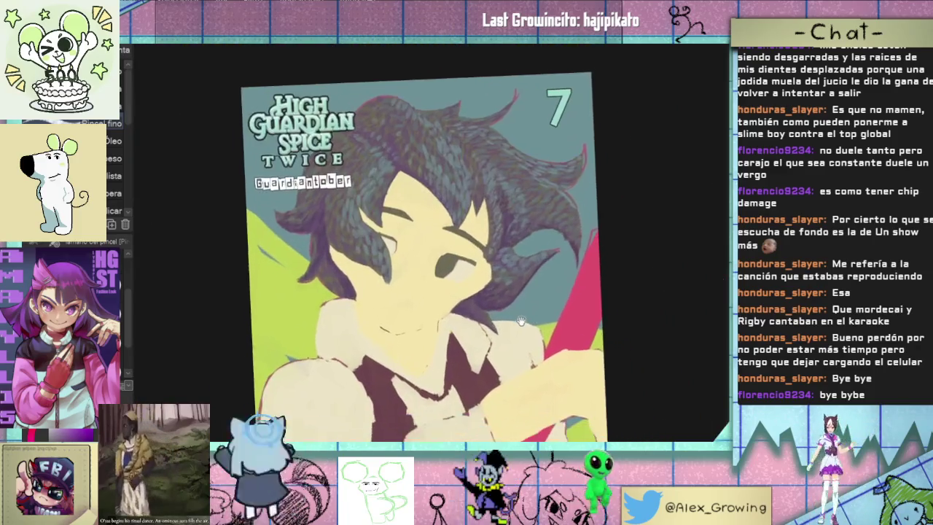
drag(553, 311, 529, 321)
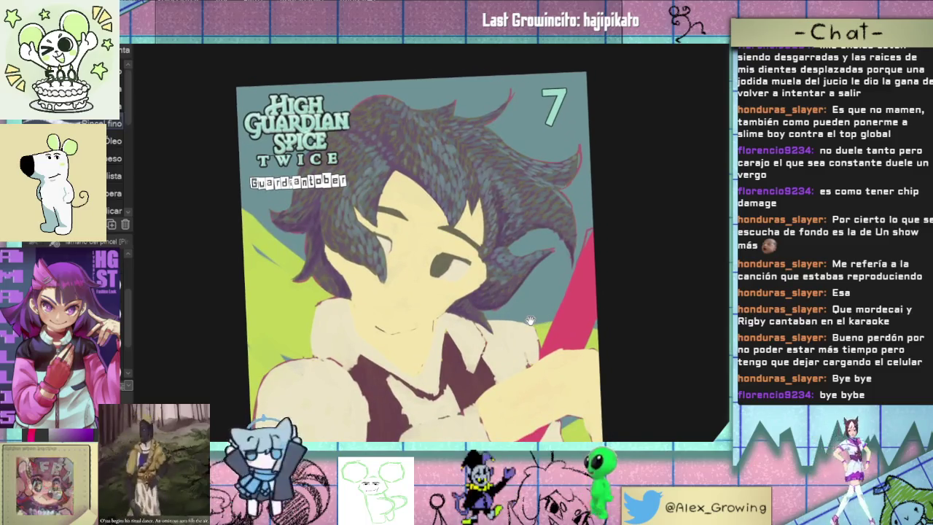
Zoom and reposition the cover while dabbing lighter blue-grey dapples over the hair
scroll(576, 243, down, 2)
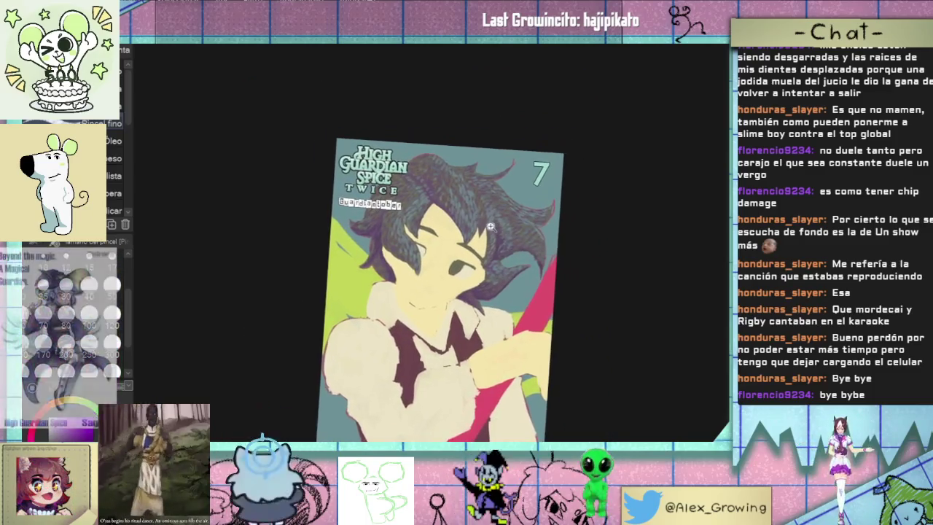
scroll(577, 243, up, 2)
scroll(505, 245, up, 2)
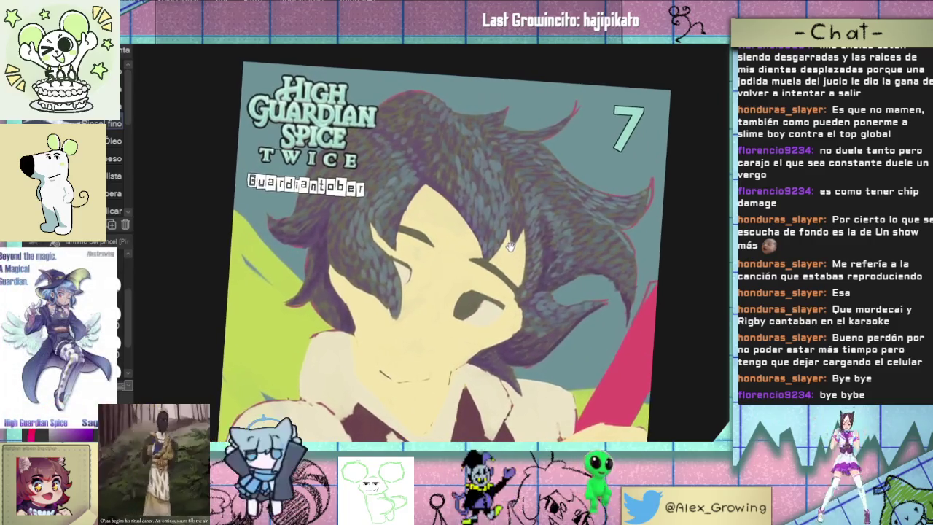
scroll(505, 245, down, 2)
scroll(507, 262, up, 4)
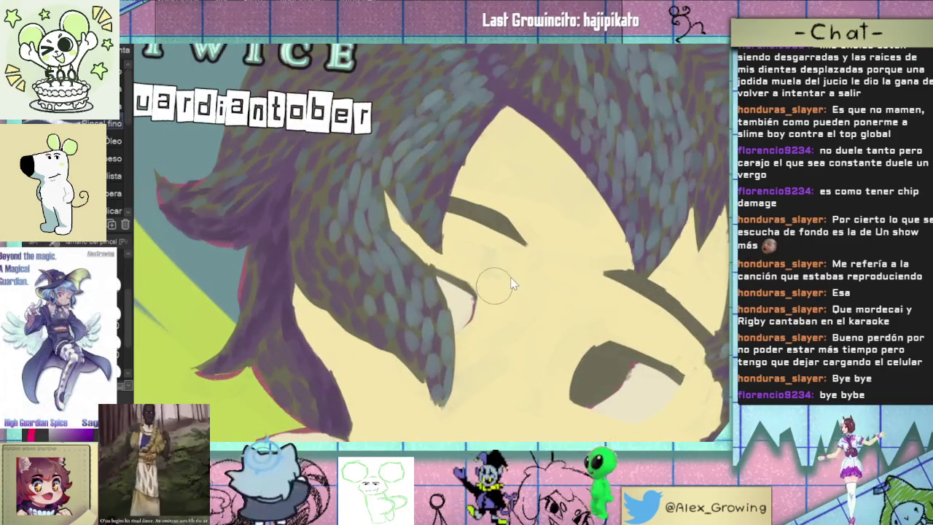
scroll(505, 279, left, 1)
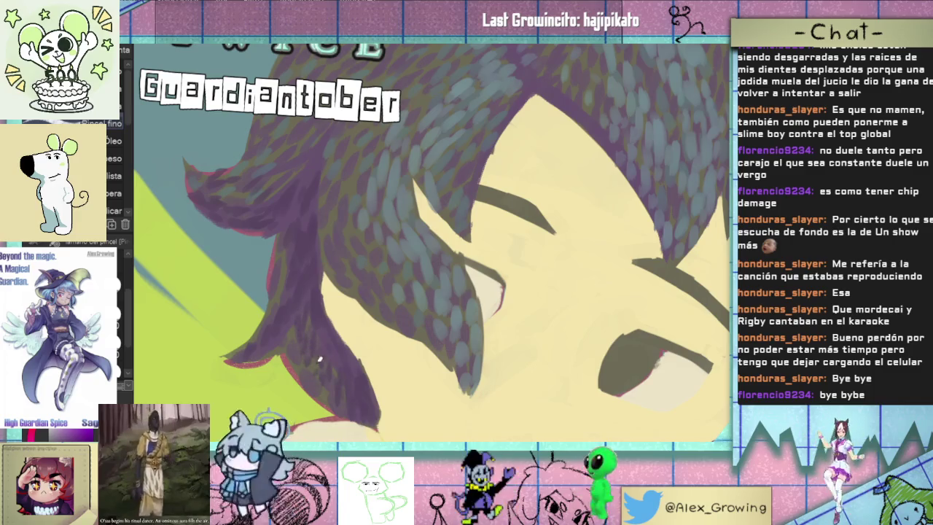
scroll(379, 338, down, 3)
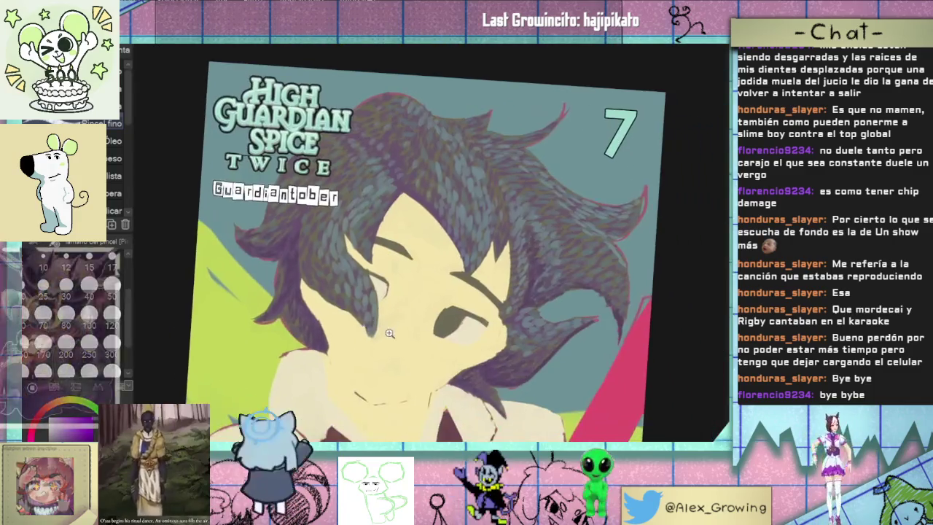
scroll(390, 331, down, 2)
drag(355, 320, 379, 369)
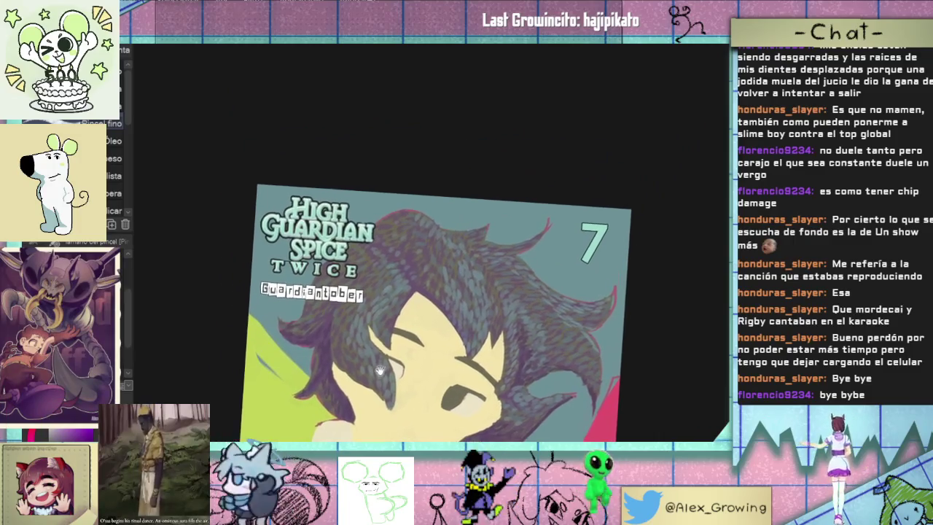
Paint dark purple strokes onto the hair tips, working in a rotated close-up
scroll(379, 370, up, 2)
scroll(439, 295, down, 3)
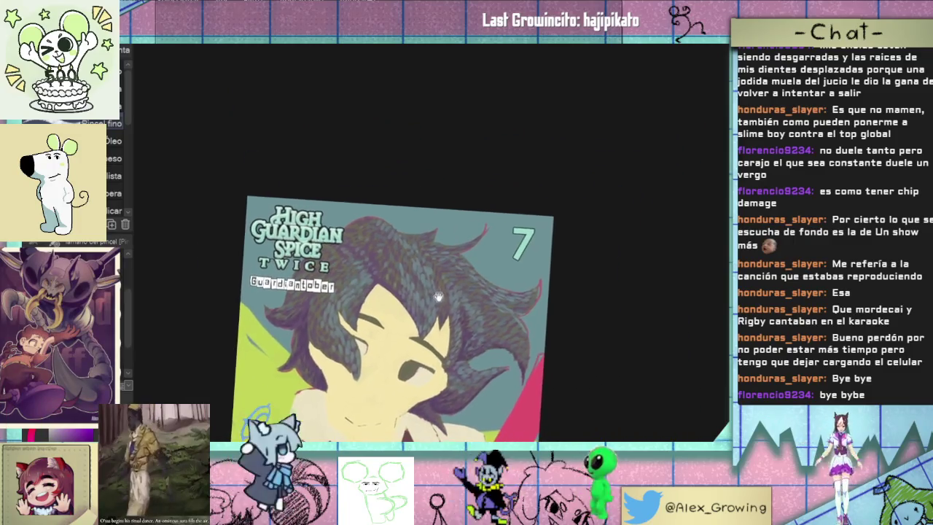
scroll(438, 295, up, 2)
scroll(440, 262, up, 4)
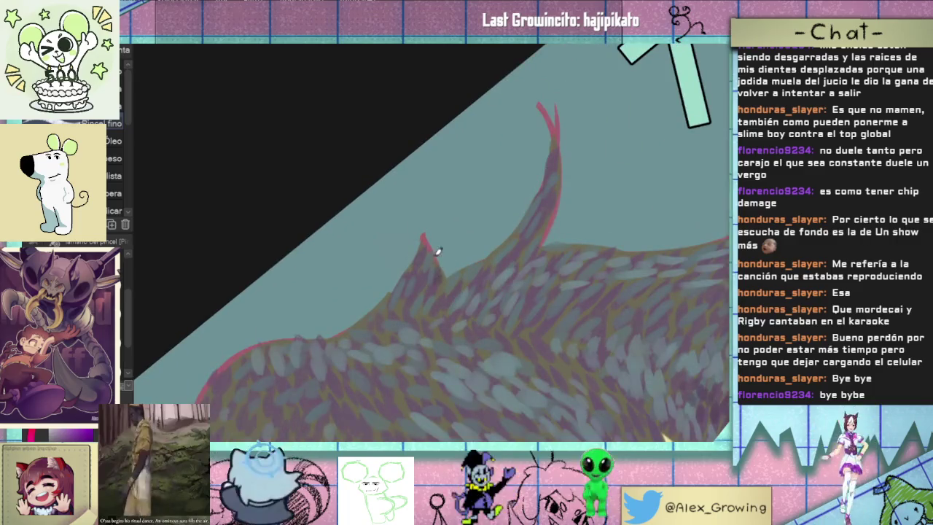
drag(447, 274, 430, 288)
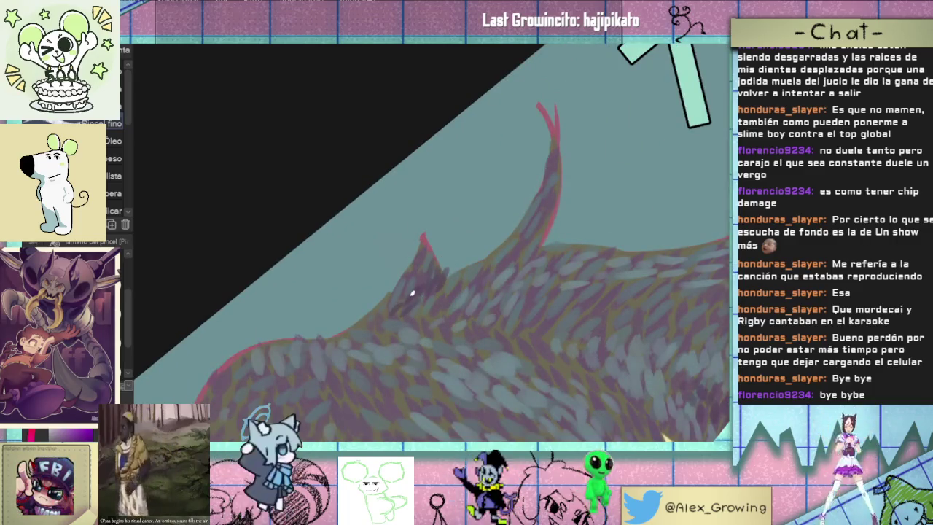
scroll(450, 251, down, 5)
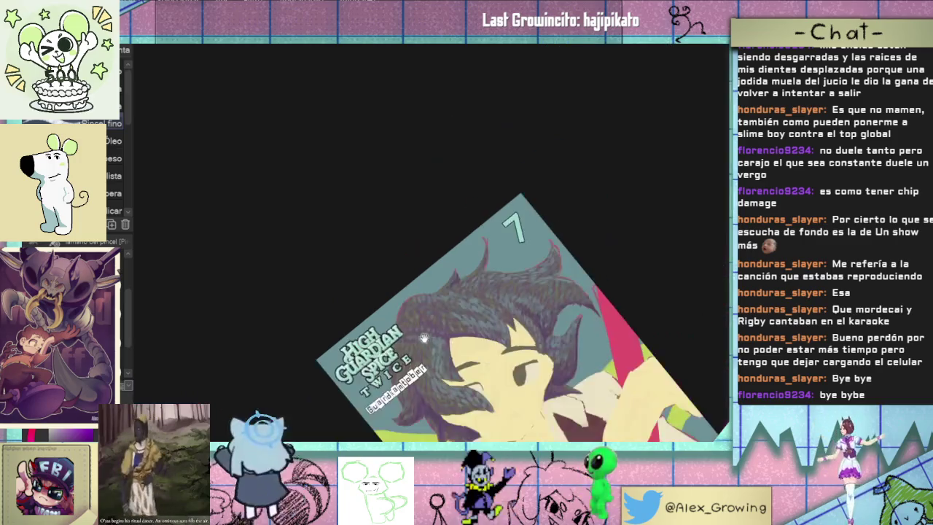
scroll(490, 240, up, 3)
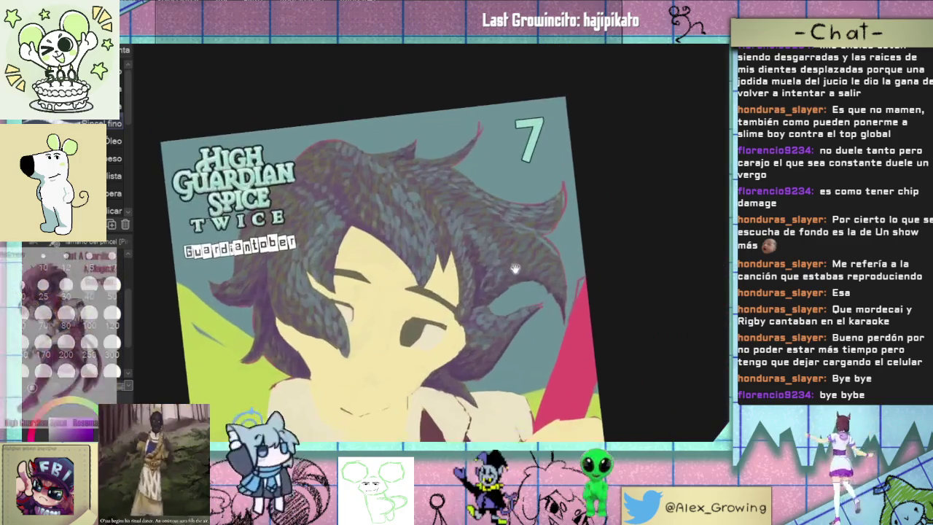
drag(490, 241, 456, 210)
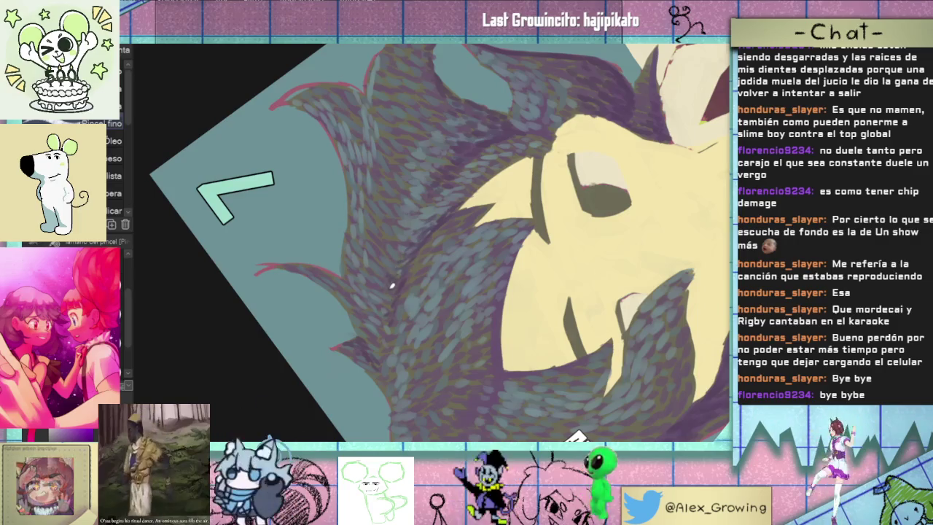
Deepen the middle and face-framing hair locks with darker purple dapples from rotated views
scroll(388, 298, up, 2)
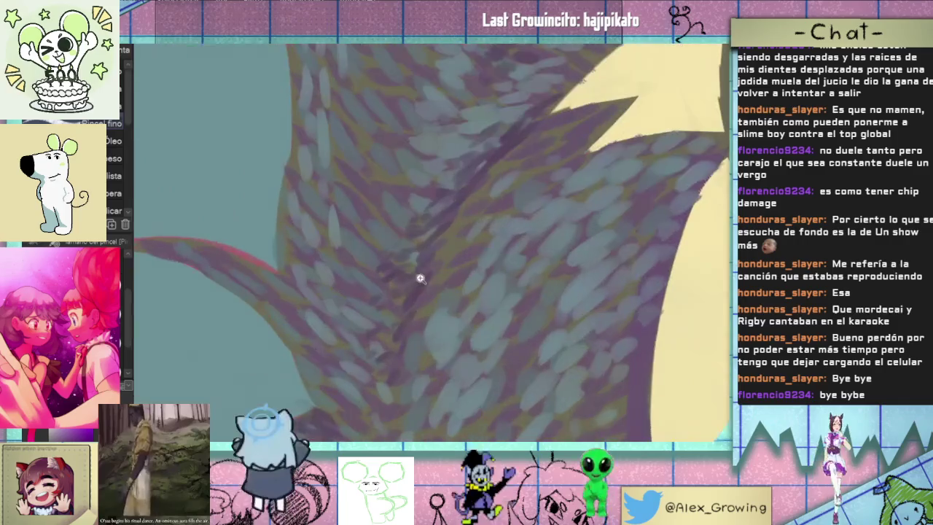
key(ctrl+0)
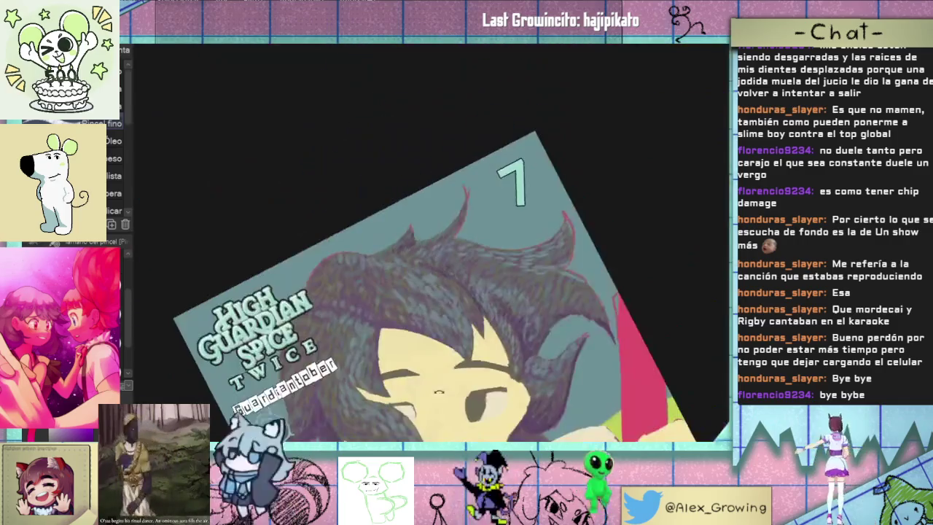
scroll(493, 314, up, 2)
scroll(493, 314, down, 3)
mouse_move(493, 314)
mouse_down()
mouse_move(530, 244)
mouse_move(433, 275)
mouse_up()
scroll(433, 275, up, 3)
scroll(437, 250, up, 2)
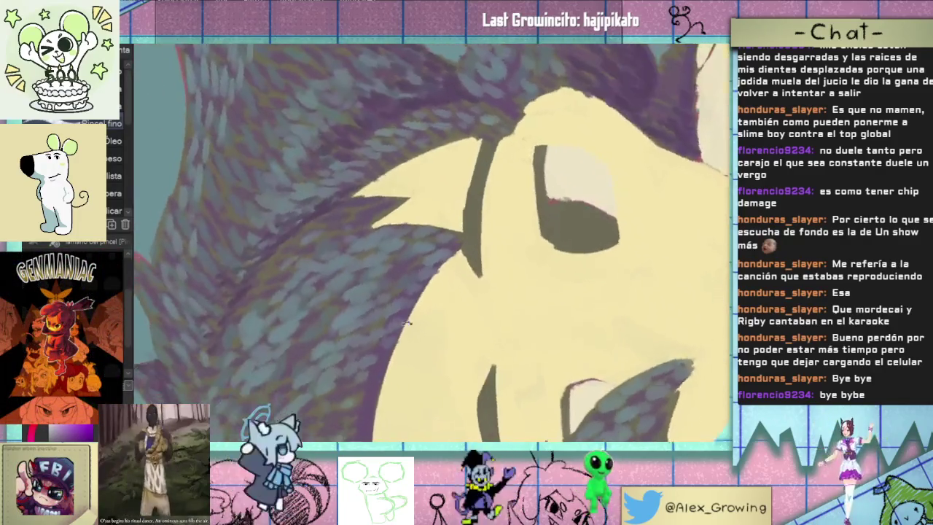
scroll(541, 208, up, 2)
scroll(503, 157, up, 2)
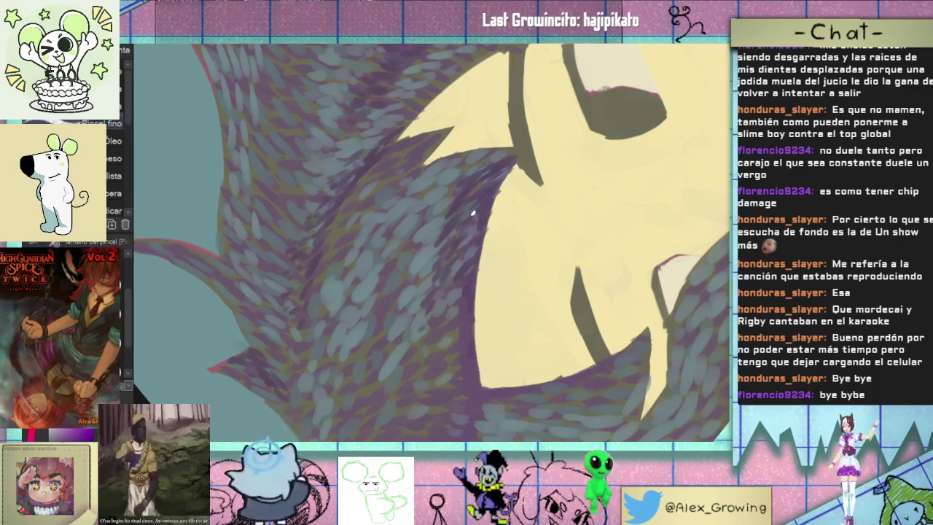
mouse_move(500, 166)
mouse_down()
mouse_move(608, 187)
mouse_move(512, 295)
mouse_move(435, 333)
mouse_move(424, 309)
mouse_up()
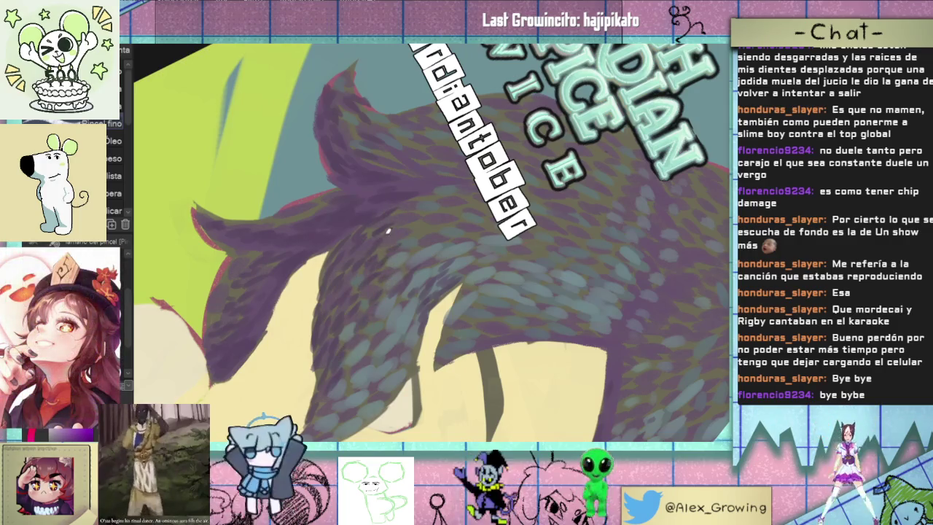
key(ctrl+0)
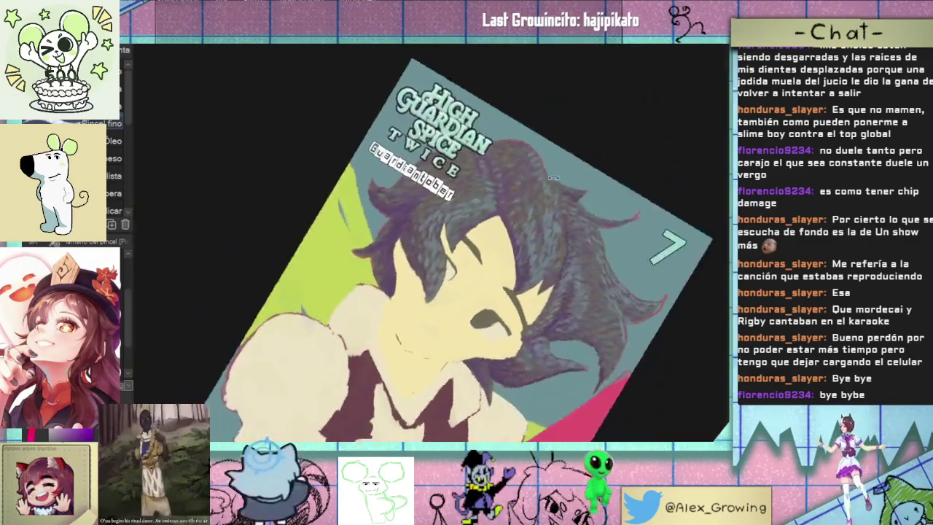
scroll(475, 236, up, 3)
key(ctrl+0)
scroll(562, 211, up, 2)
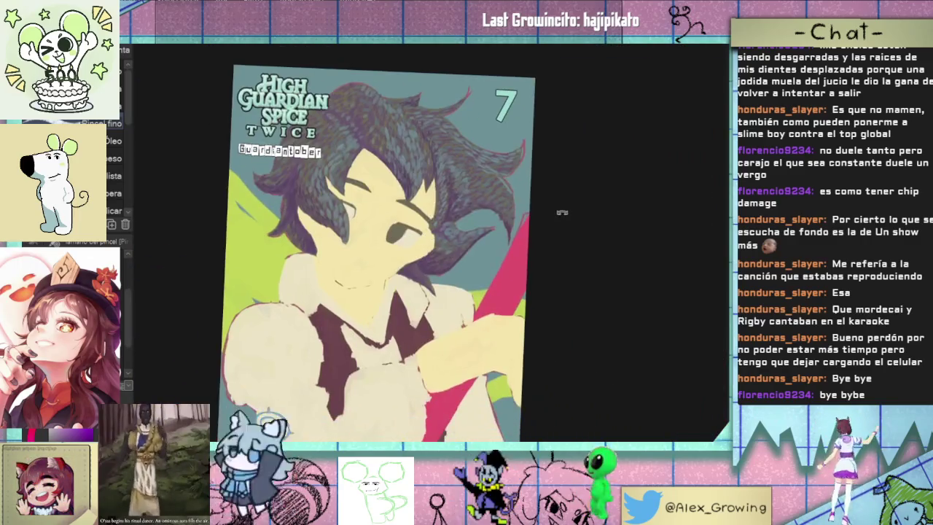
key(ctrl+0)
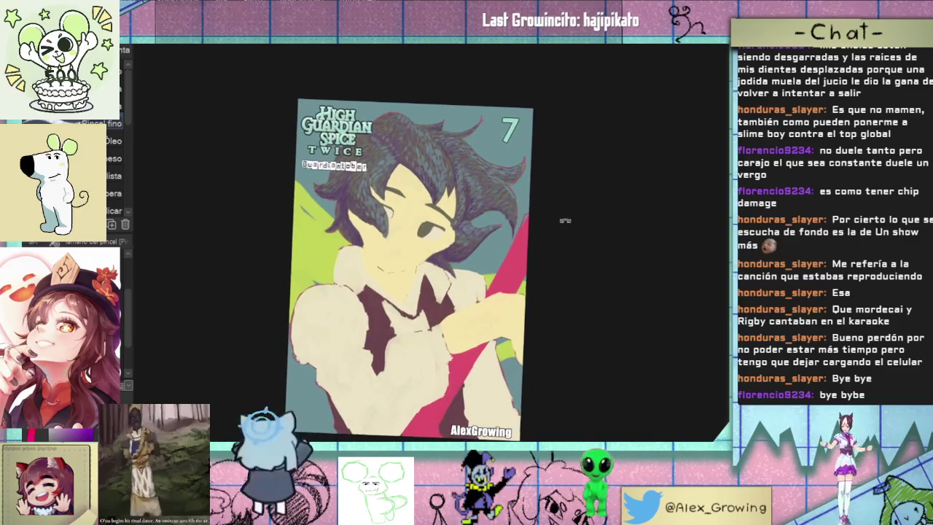
scroll(518, 233, up, 2)
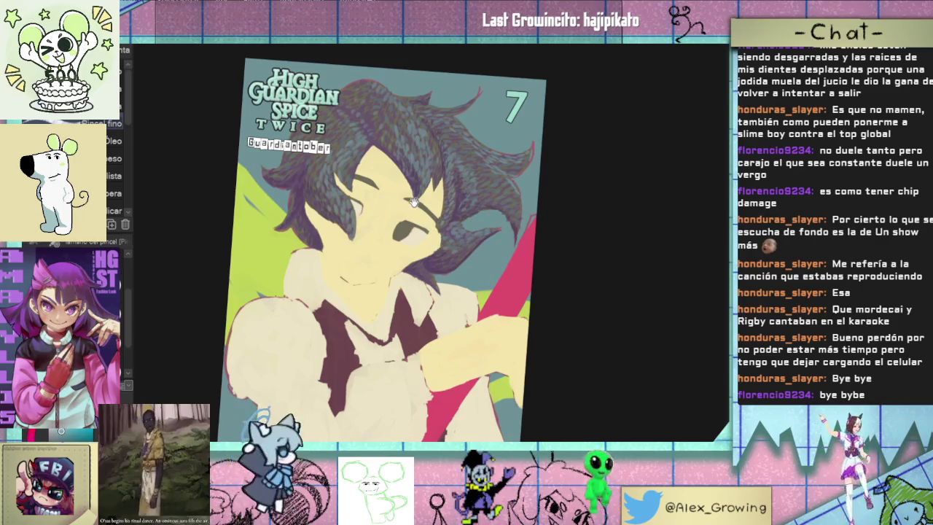
scroll(267, 261, up, 3)
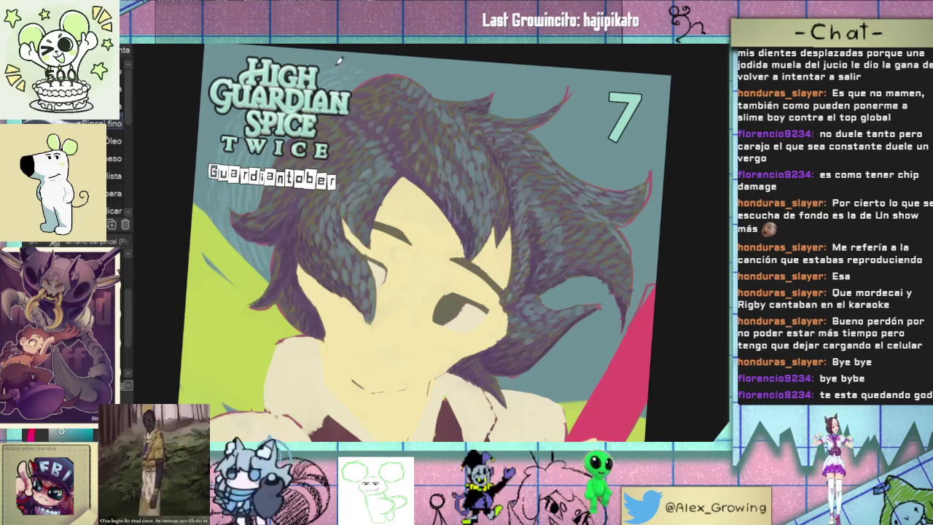
Streak lighter textured strokes into the teal background around the top of the hair
scroll(218, 193, up, 2)
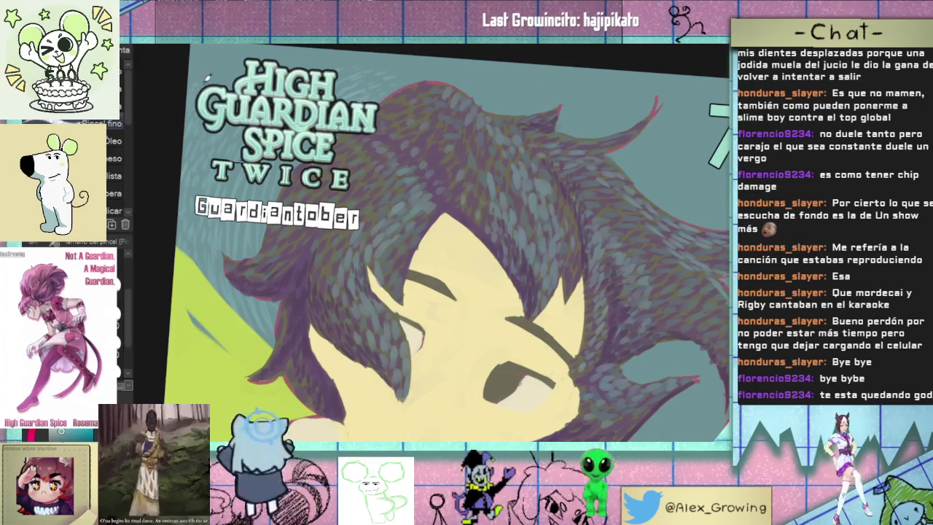
scroll(230, 84, up, 2)
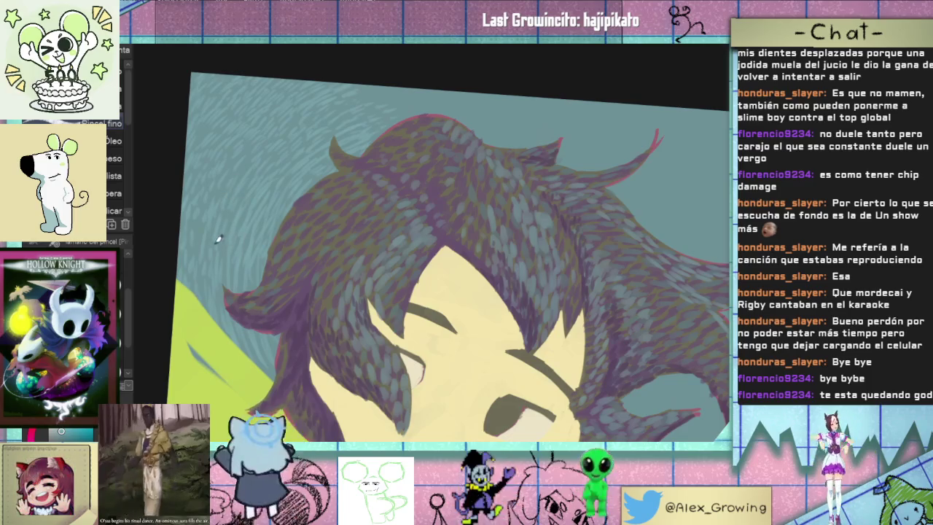
drag(313, 291, 282, 315)
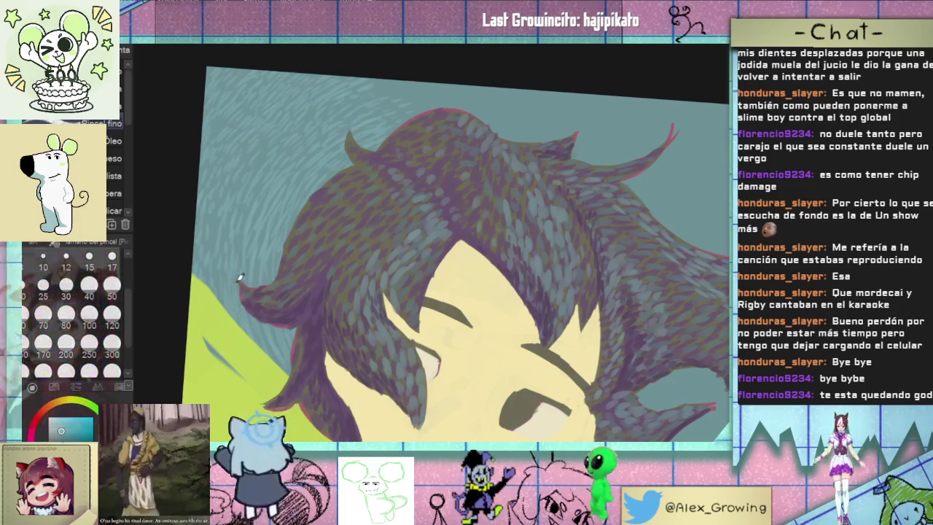
scroll(277, 259, down, 3)
scroll(352, 193, down, 2)
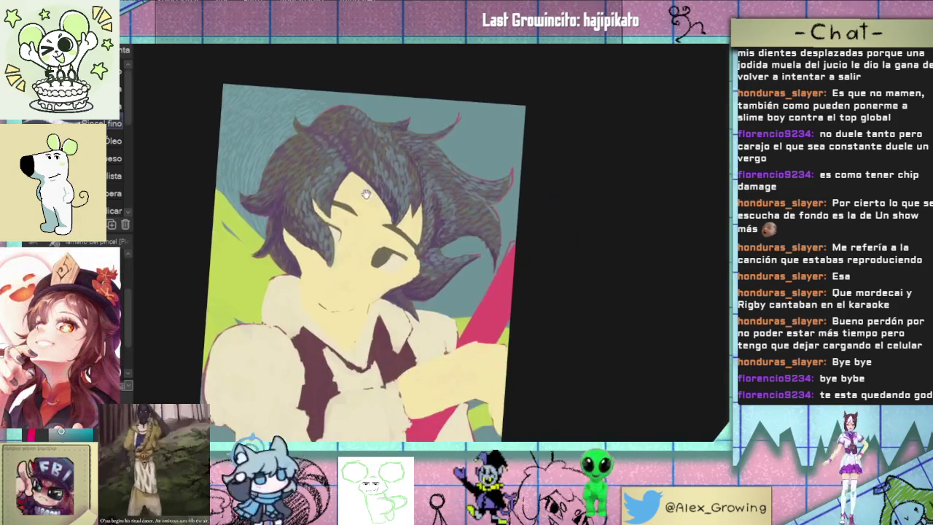
Tilt the canvas about 35 degrees and pan up to the top of the hair
drag(486, 217, 408, 139)
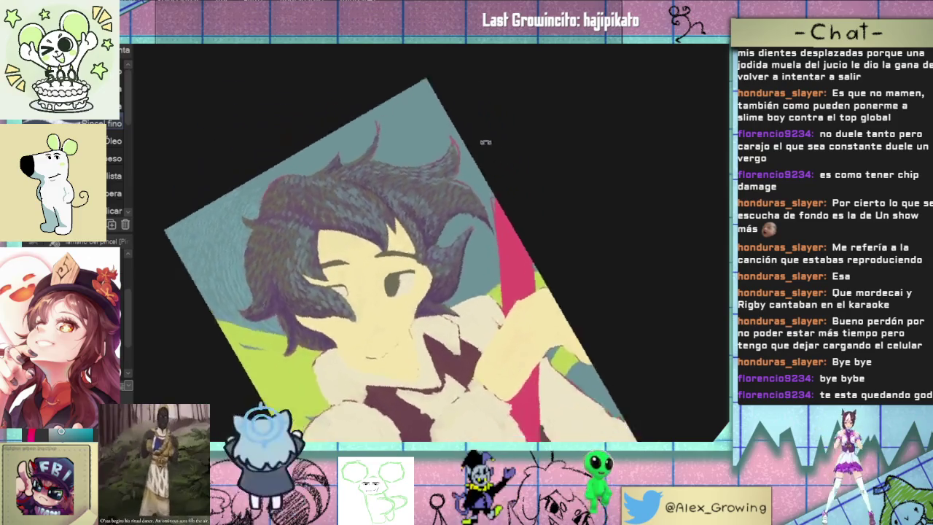
scroll(276, 263, up, 4)
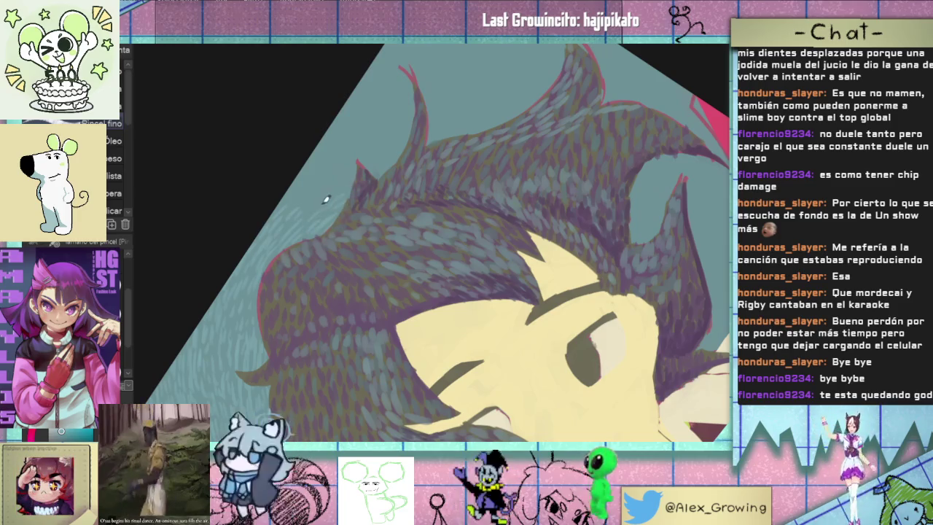
drag(357, 175, 285, 255)
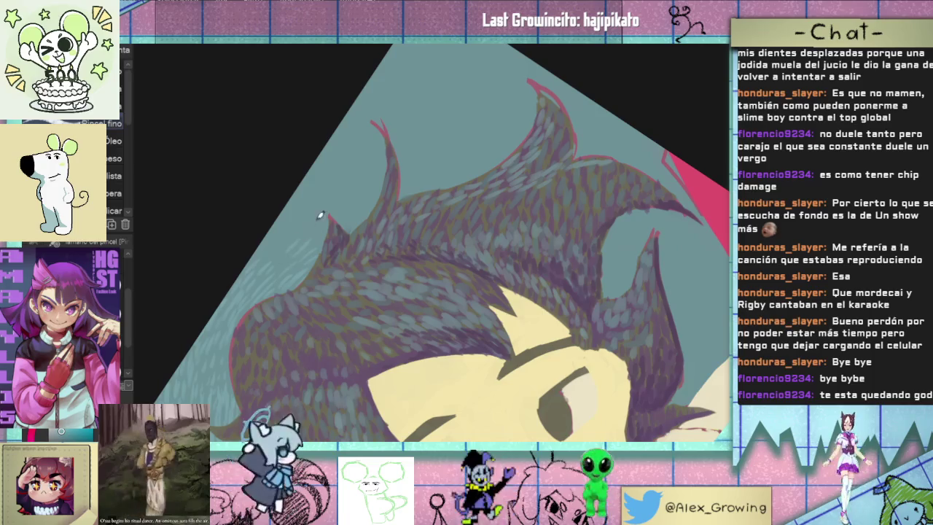
drag(323, 208, 308, 252)
drag(327, 197, 327, 233)
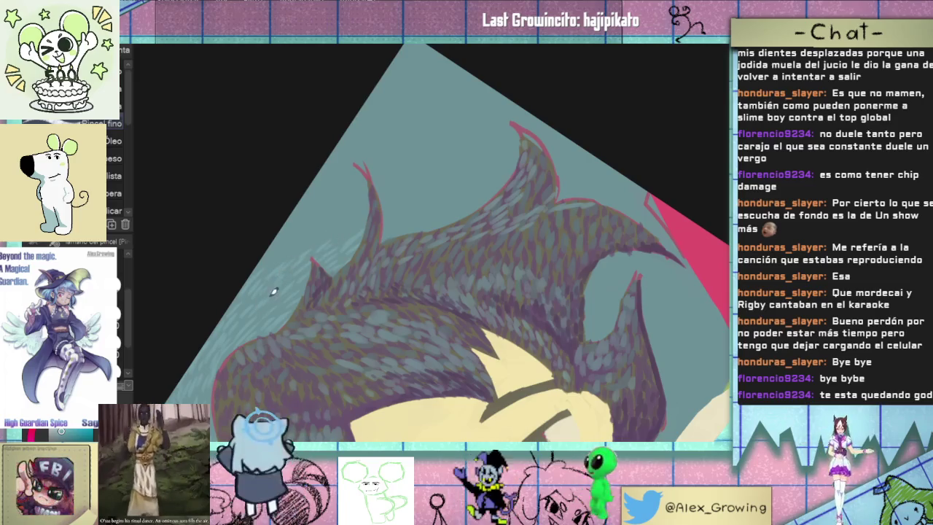
drag(285, 305, 300, 312)
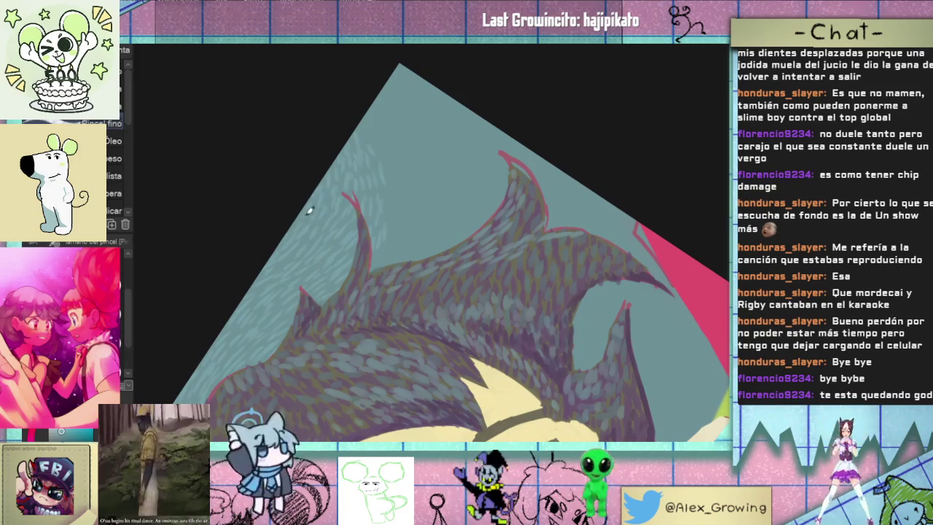
Bring the face into view, then ease the tilt and recentre the canvas
drag(344, 194, 479, 162)
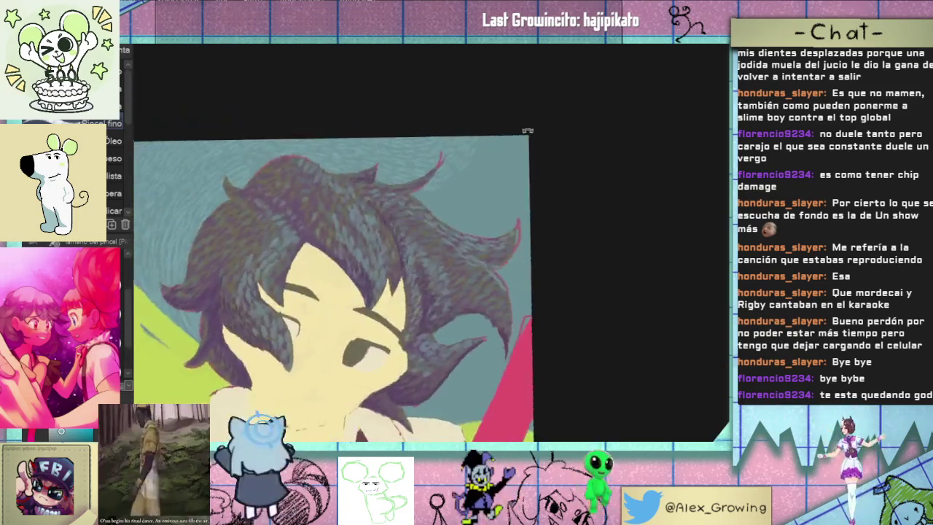
scroll(446, 186, up, 2)
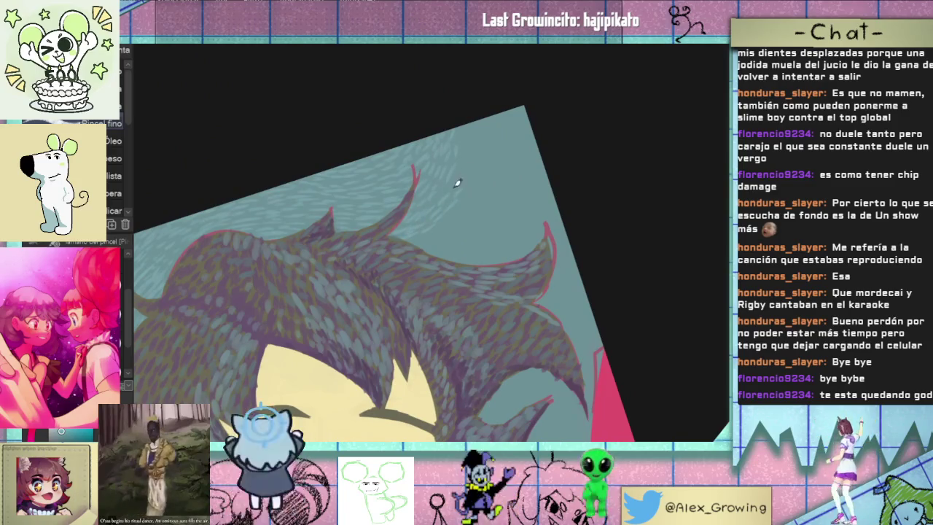
drag(443, 188, 440, 228)
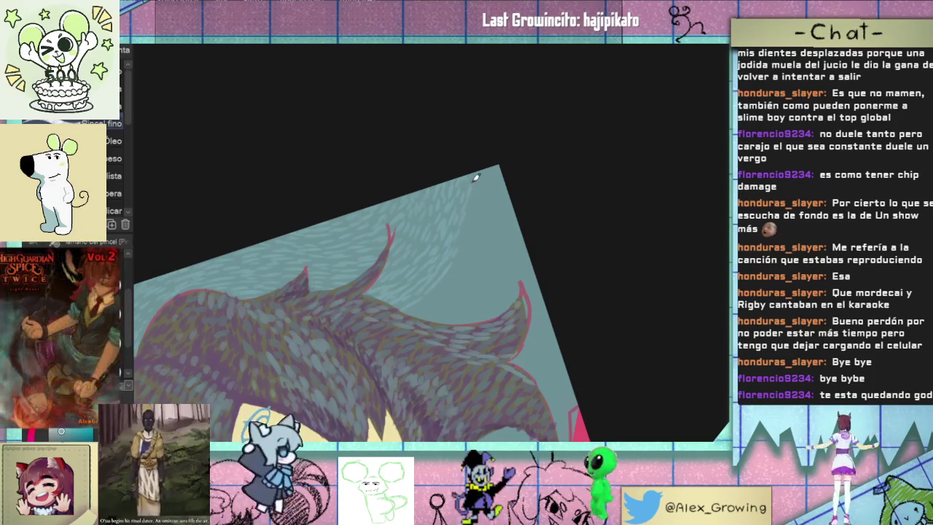
scroll(466, 255, down, 3)
mouse_move(474, 257)
mouse_down()
mouse_move(485, 223)
mouse_move(502, 292)
mouse_move(472, 264)
mouse_move(536, 254)
mouse_move(505, 308)
mouse_move(364, 180)
mouse_up()
scroll(416, 317, up, 3)
scroll(505, 202, up, 2)
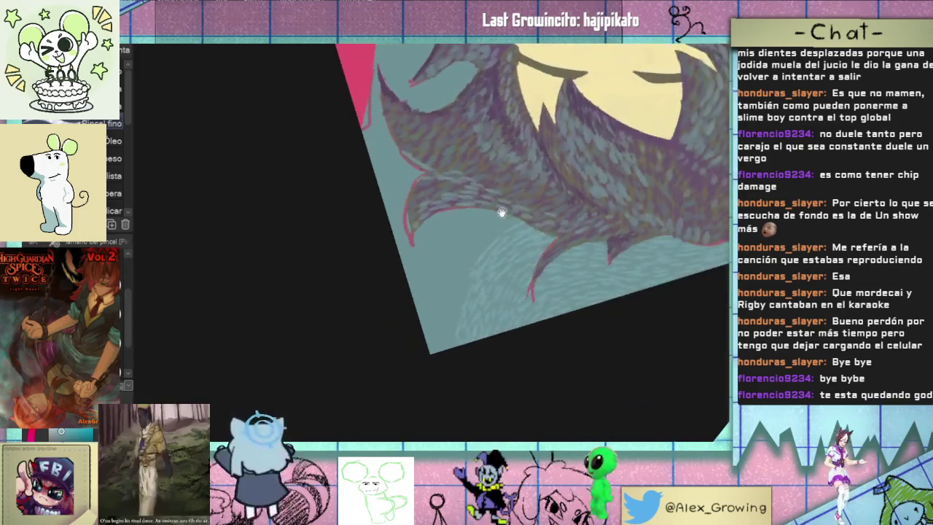
scroll(456, 347, up, 2)
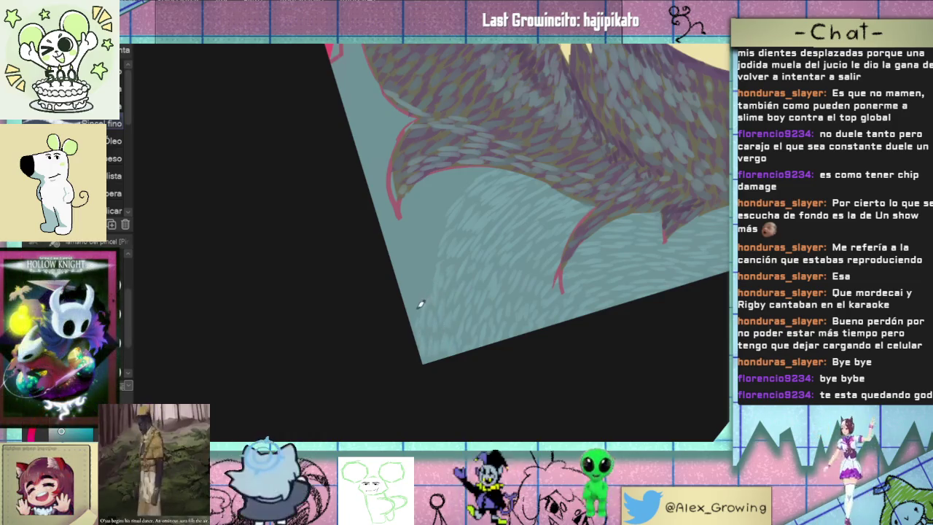
Pan down to the hair's lower edge and streak the background beneath the locks
drag(427, 278, 422, 332)
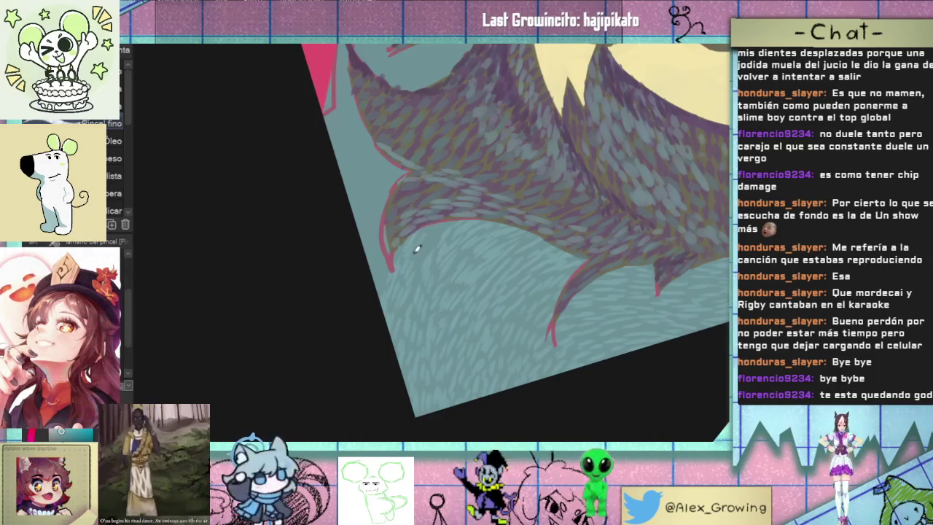
scroll(393, 298, up, 1)
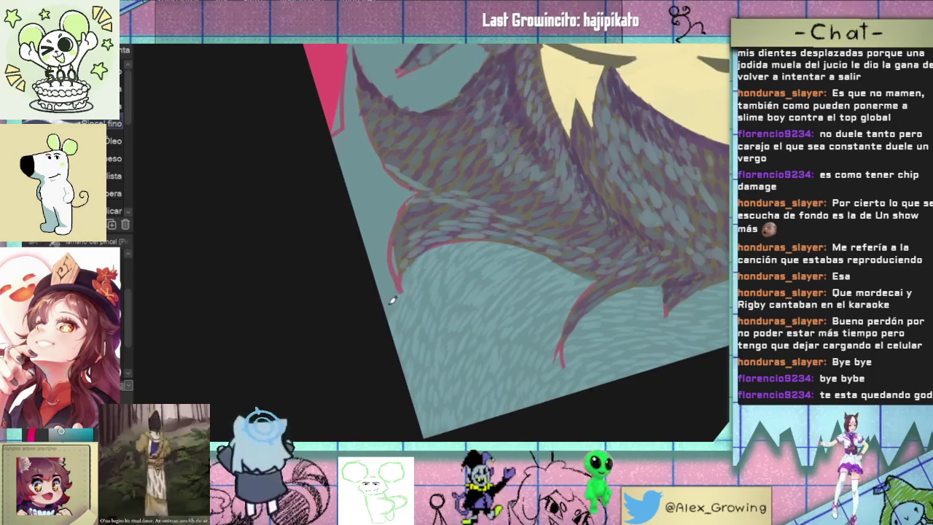
scroll(392, 257, up, 2)
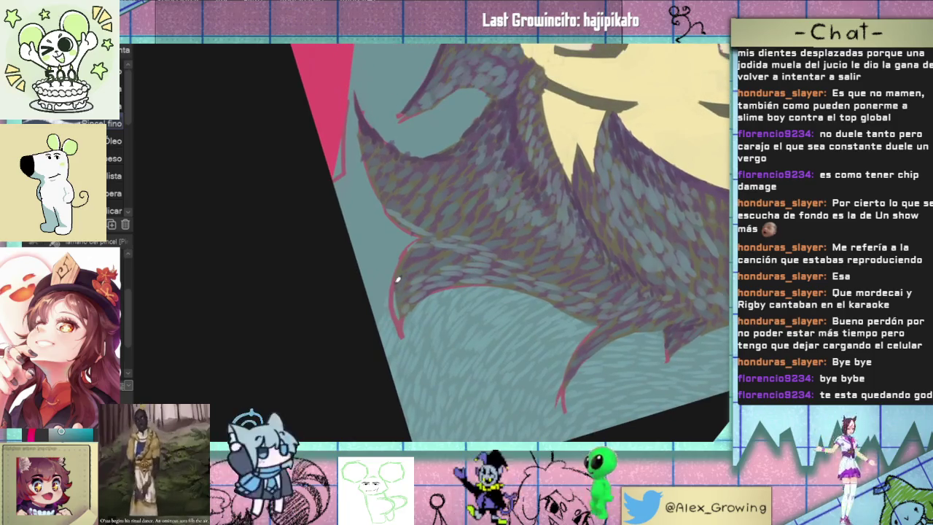
scroll(386, 309, up, 3)
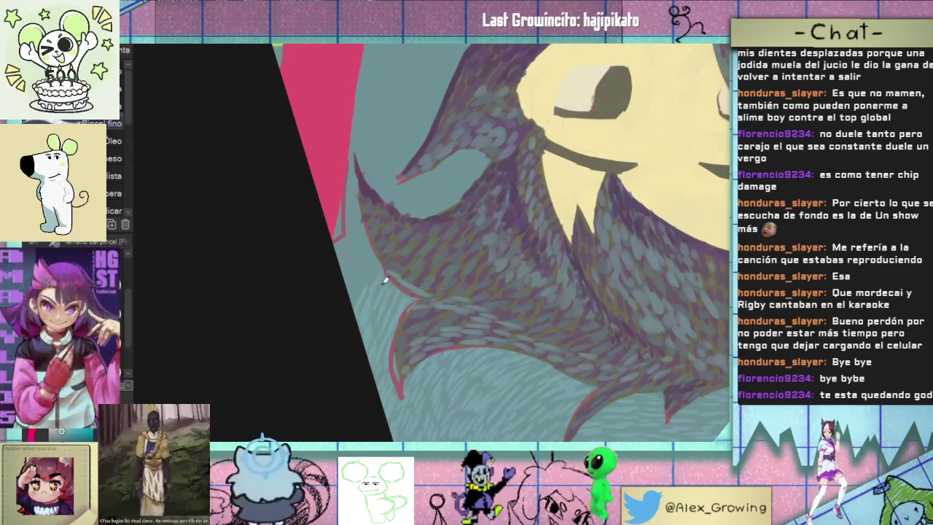
scroll(400, 247, up, 1)
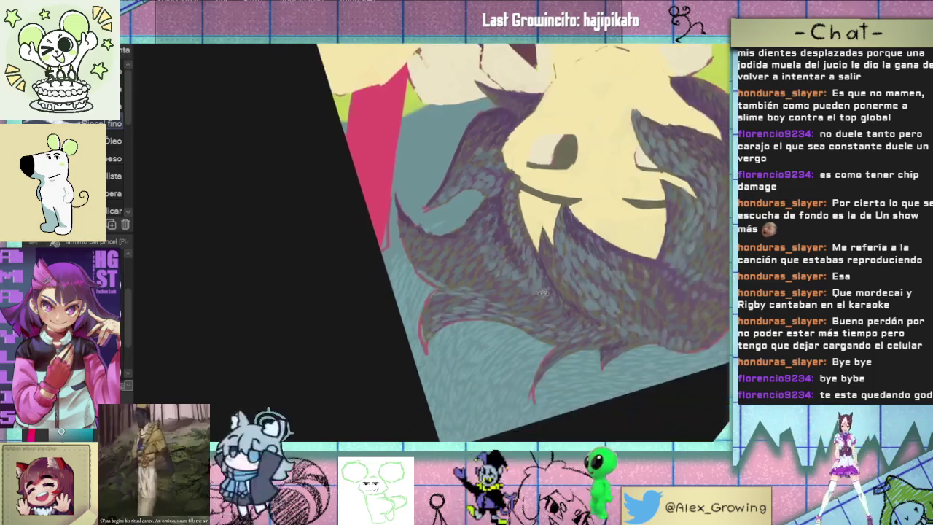
Rotate the canvas nearer upright across the face, then zoom toward the top of the hair
drag(422, 213, 406, 294)
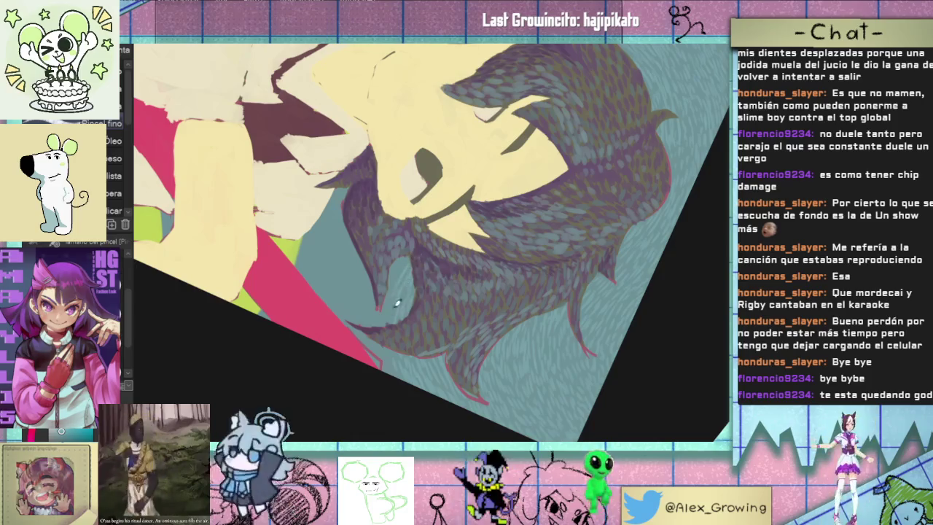
drag(405, 272, 465, 234)
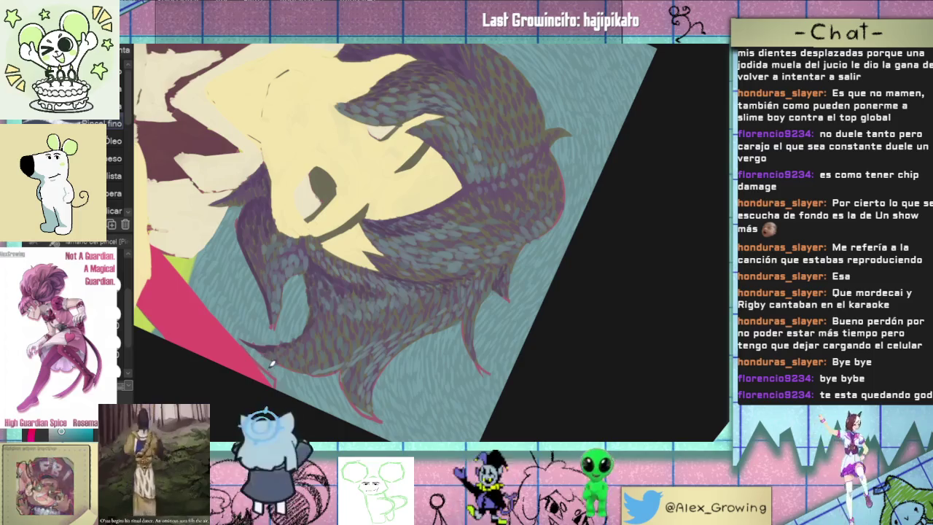
drag(259, 358, 551, 211)
scroll(550, 211, up, 2)
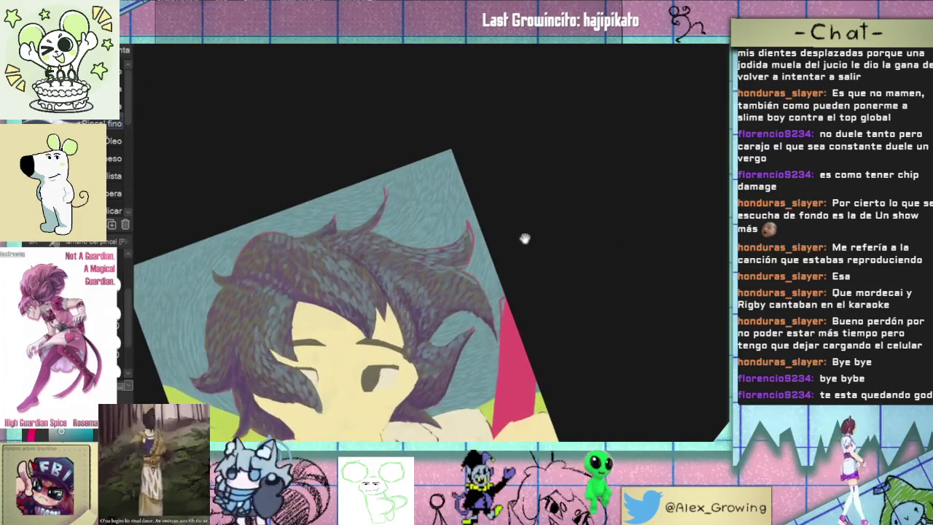
Bring the hair's crown into view, then zoom out to show the full painting nearly upright
drag(518, 248, 512, 214)
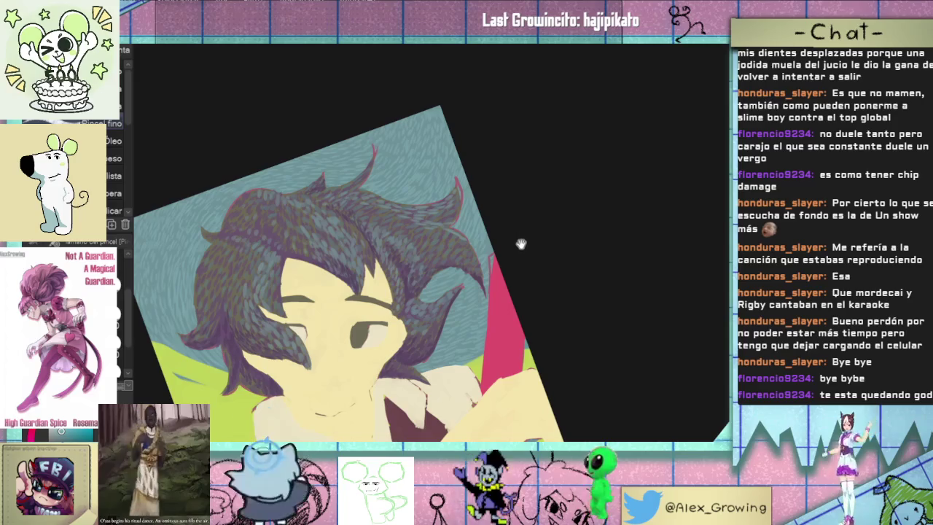
scroll(518, 241, up, 1)
scroll(510, 247, up, 1)
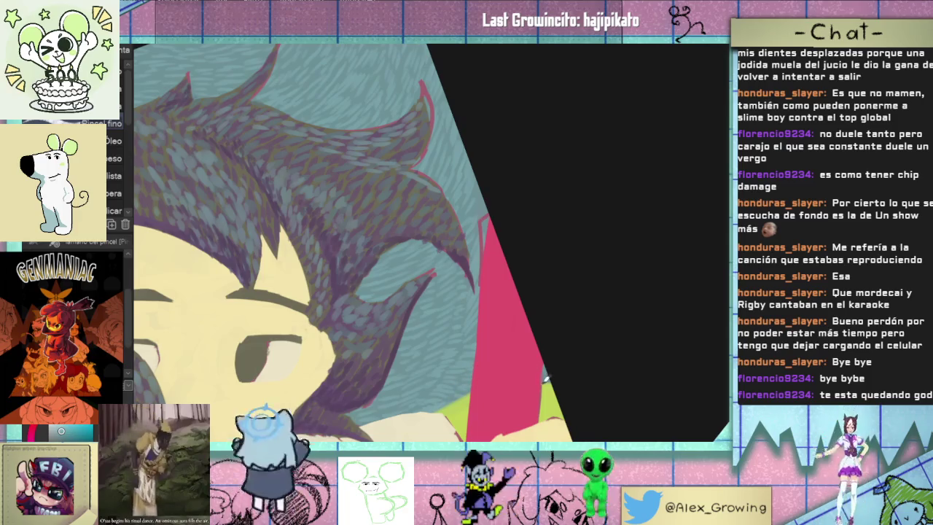
scroll(563, 357, down, 5)
drag(554, 386, 574, 256)
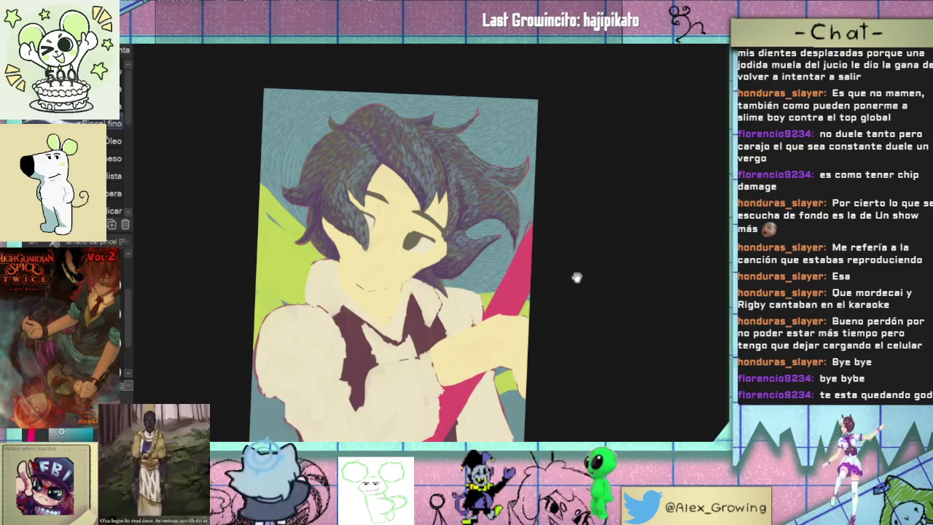
Nudge the painting up, straighten the canvas, and zoom in close on the face and dappled hair
mouse_move(566, 279)
mouse_down()
mouse_move(561, 255)
mouse_move(546, 275)
mouse_move(562, 281)
mouse_up()
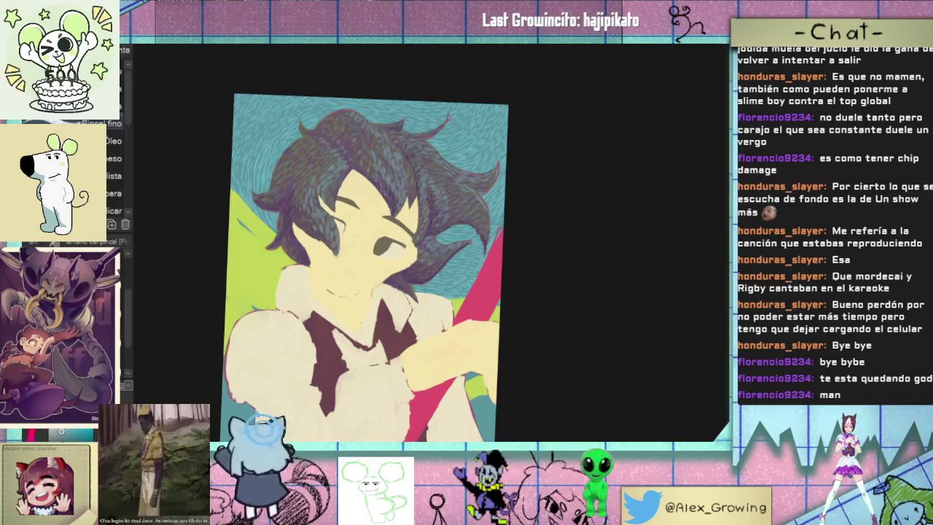
mouse_move(364, 263)
mouse_down()
mouse_move(300, 292)
mouse_move(223, 285)
mouse_move(264, 421)
mouse_up()
scroll(221, 307, up, 5)
Shift the view right and rotate the canvas to a 45° diamond around the top of the hair
scroll(236, 308, down, 5)
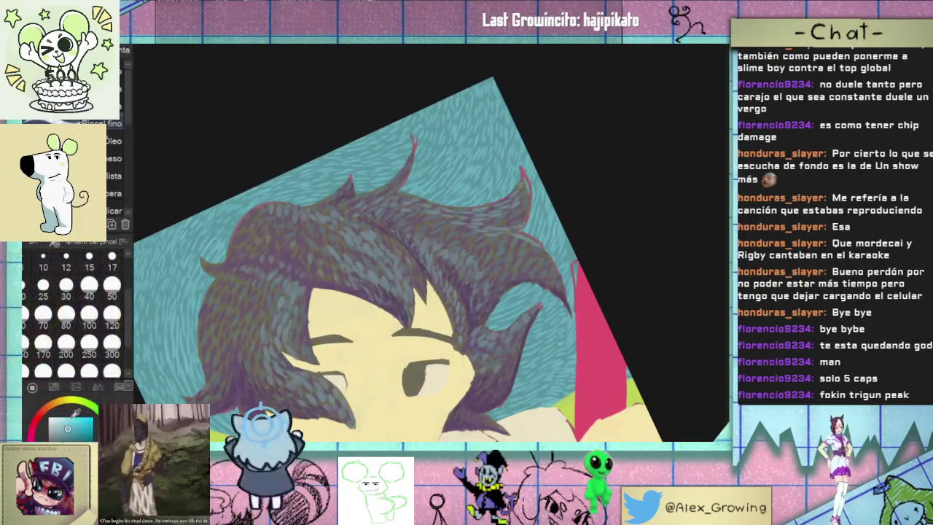
drag(268, 309, 348, 313)
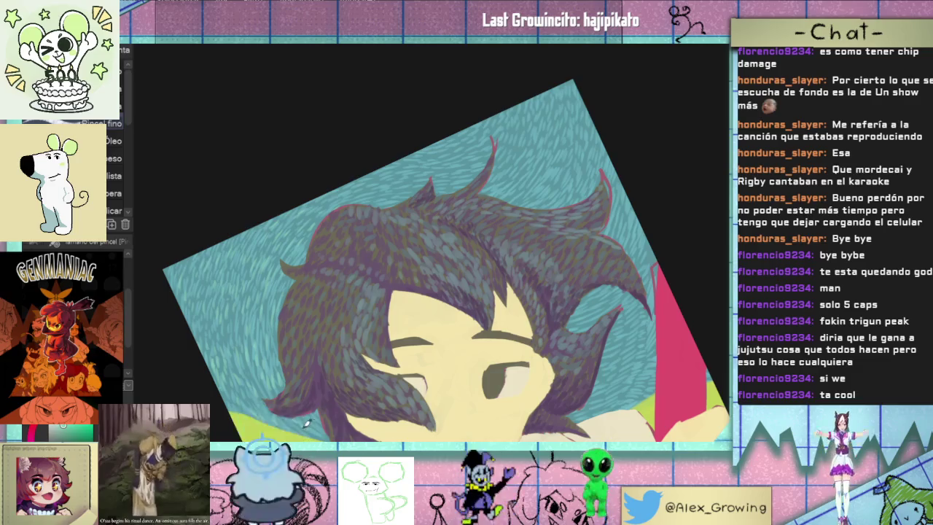
mouse_move(318, 413)
mouse_down()
mouse_move(419, 330)
mouse_move(368, 329)
mouse_up()
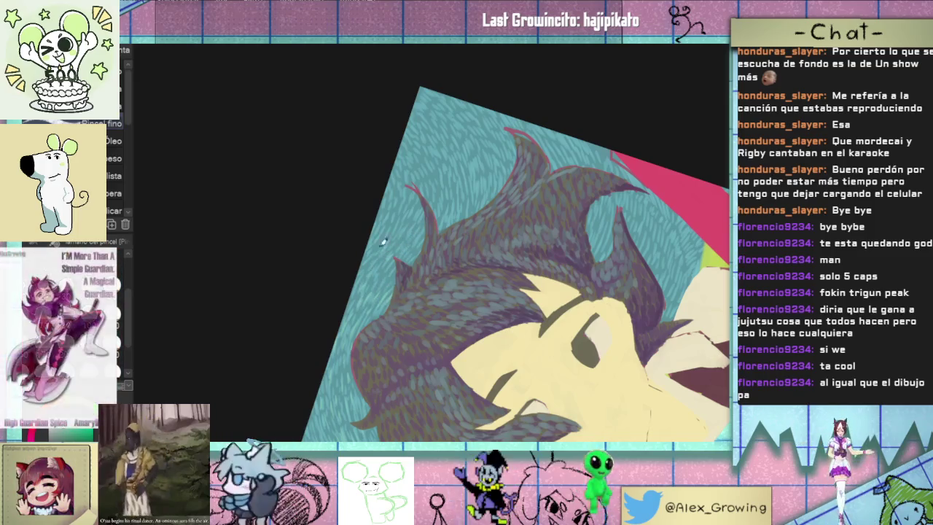
scroll(391, 255, up, 2)
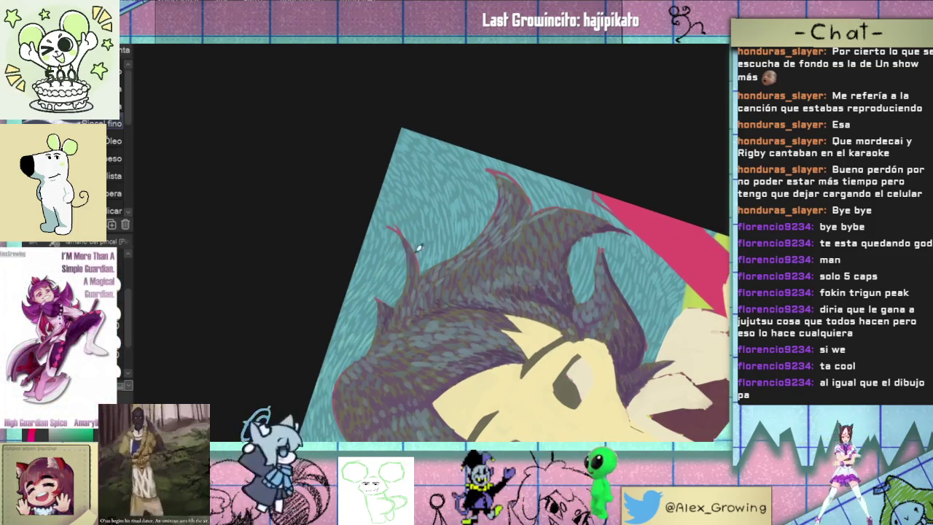
drag(411, 247, 432, 211)
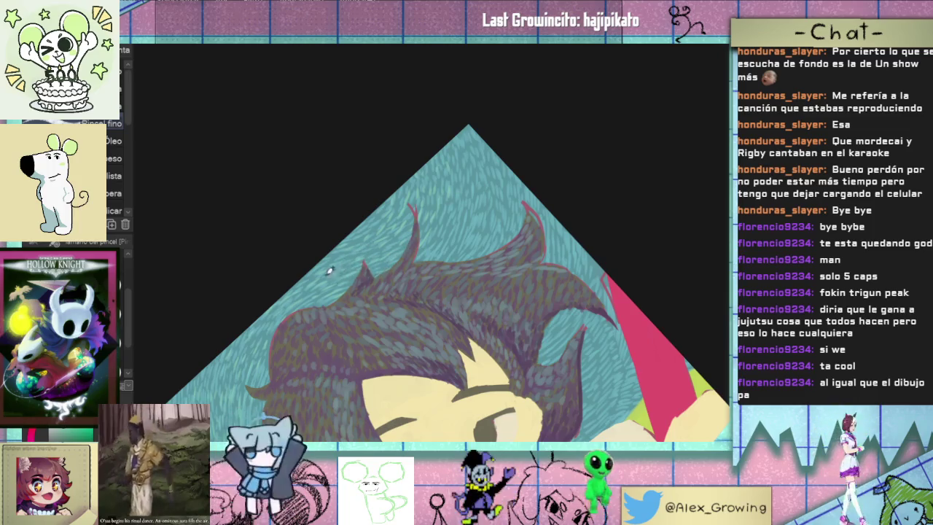
Rotate the canvas back to a slight tilt, framing the hair's right side with the eye below
drag(329, 272, 491, 186)
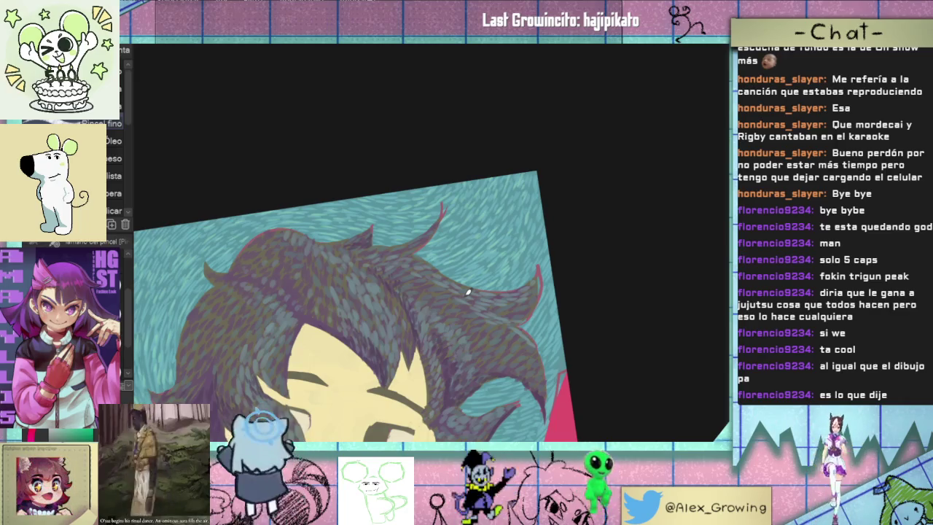
drag(468, 291, 538, 256)
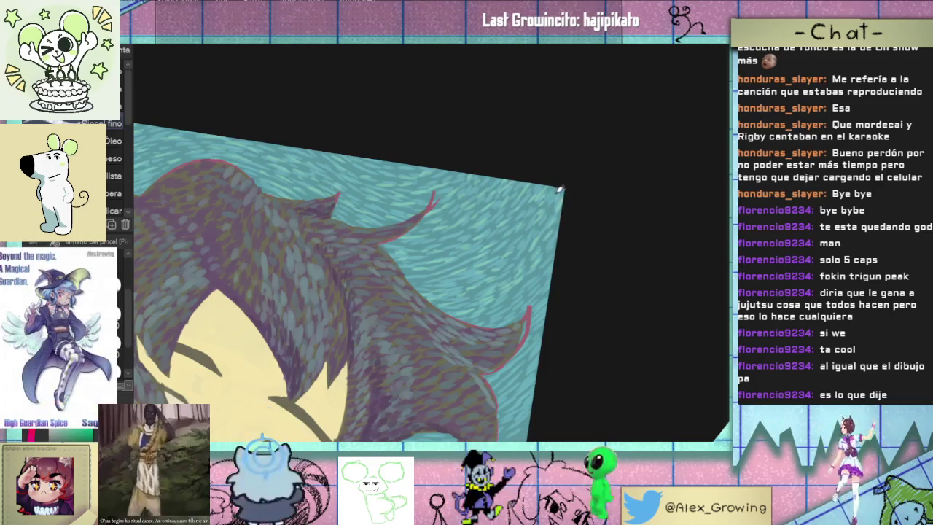
drag(587, 269, 587, 204)
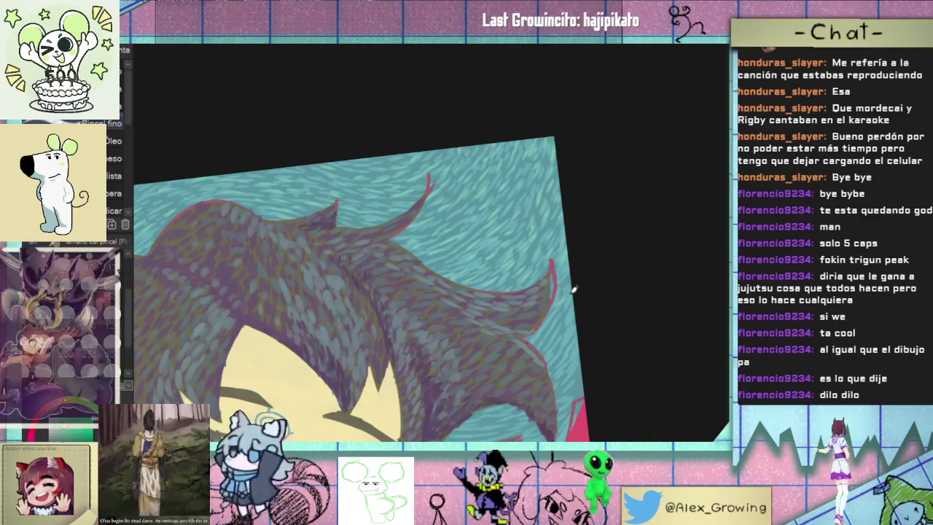
scroll(554, 292, down, 2)
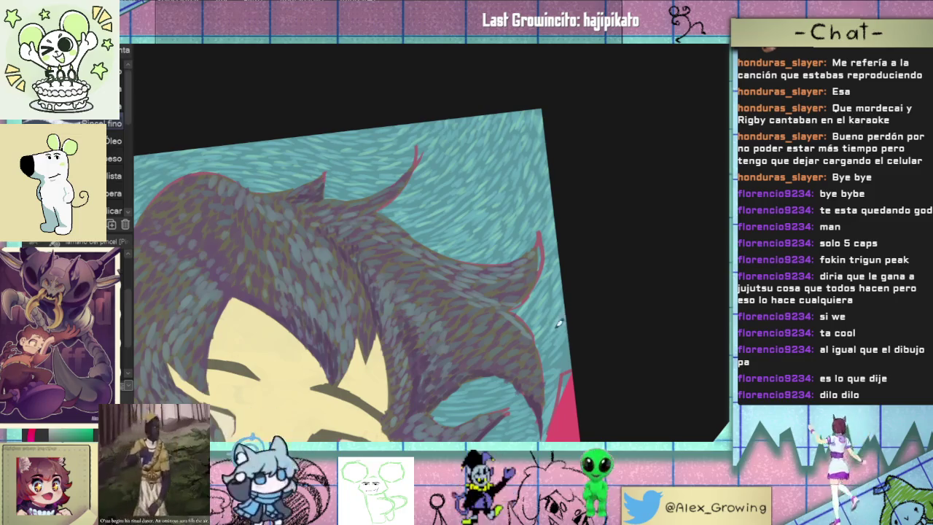
scroll(557, 317, down, 2)
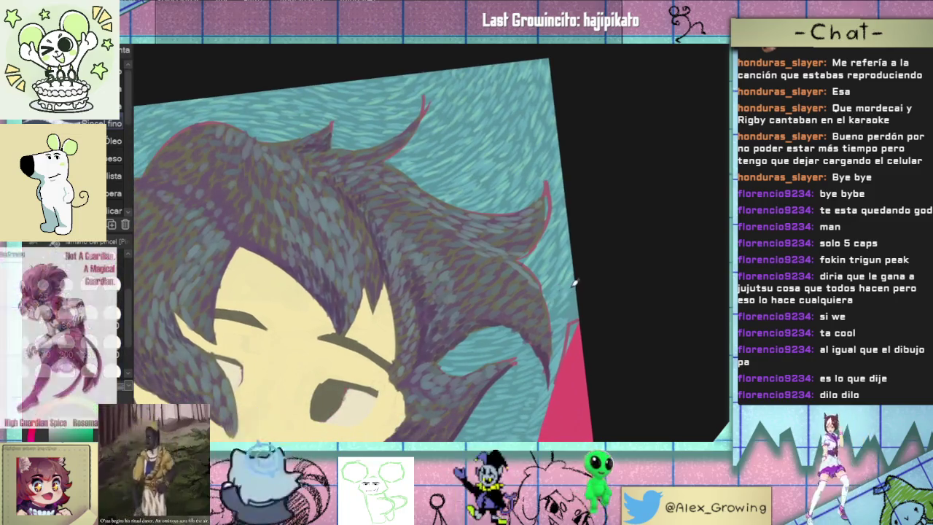
Zoom out and adjust the tilt until the entire painting sits small in the workspace
scroll(551, 297, down, 1)
scroll(581, 268, down, 1)
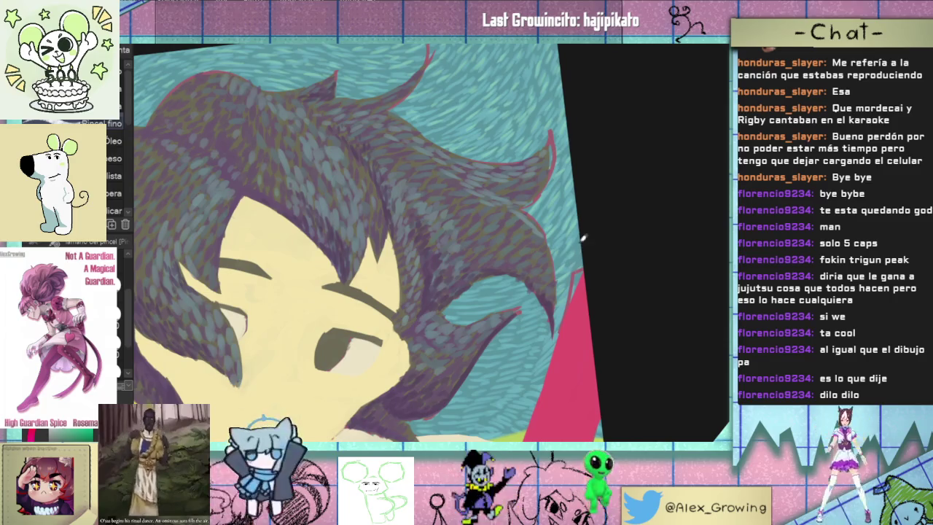
scroll(585, 250, down, 1)
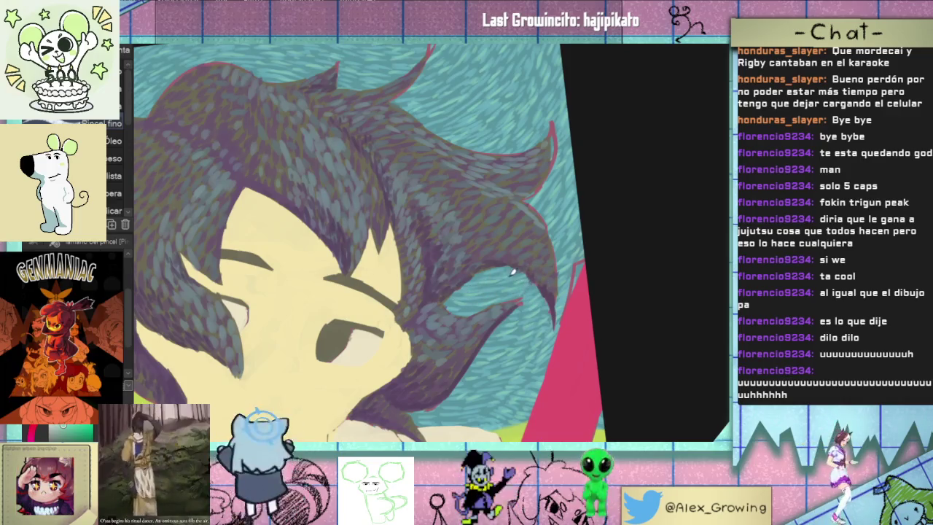
scroll(583, 272, down, 3)
mouse_move(583, 273)
mouse_down()
mouse_move(558, 266)
mouse_move(608, 281)
mouse_move(606, 298)
mouse_move(599, 293)
mouse_up()
Rotate the canvas further counterclockwise and zoom to frame the hair and upper face
scroll(583, 299, up, 1)
scroll(551, 311, up, 1)
scroll(551, 312, up, 1)
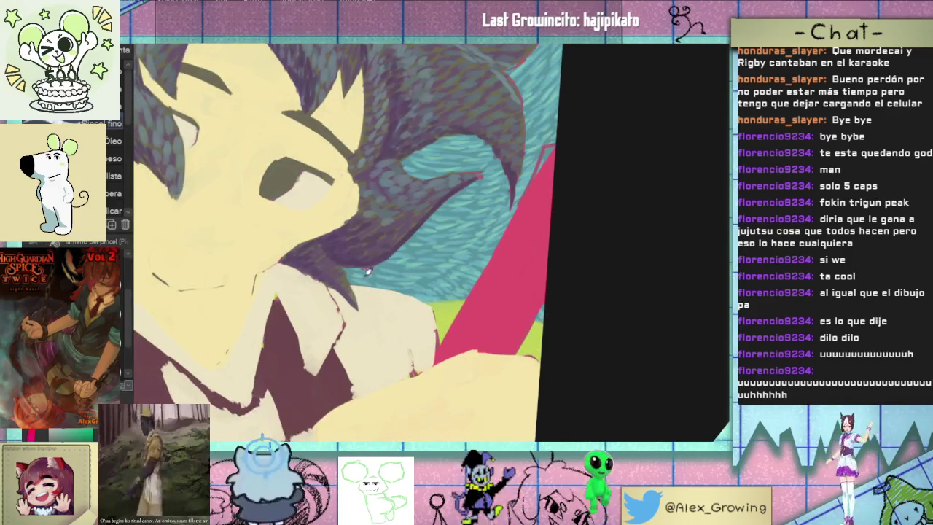
scroll(364, 273, down, 2)
scroll(576, 320, down, 1)
drag(575, 321, 601, 276)
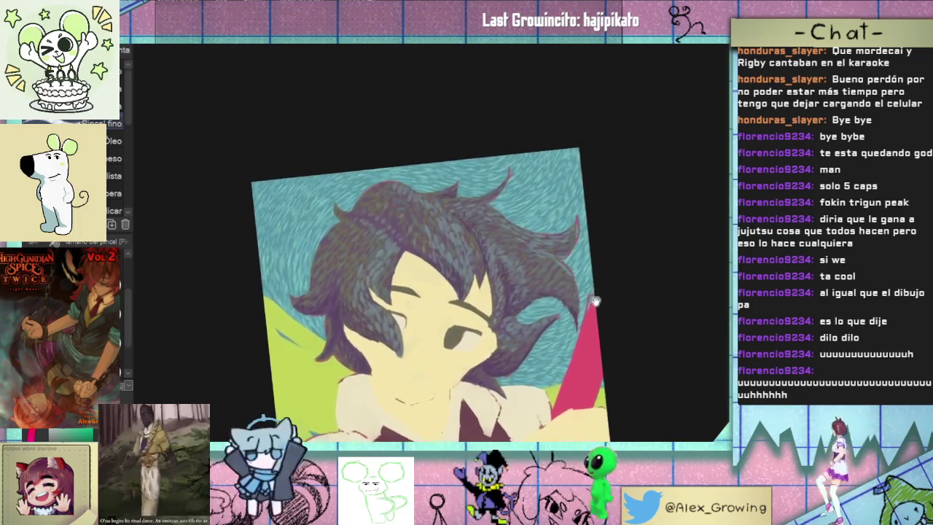
scroll(601, 275, up, 1)
scroll(606, 282, up, 1)
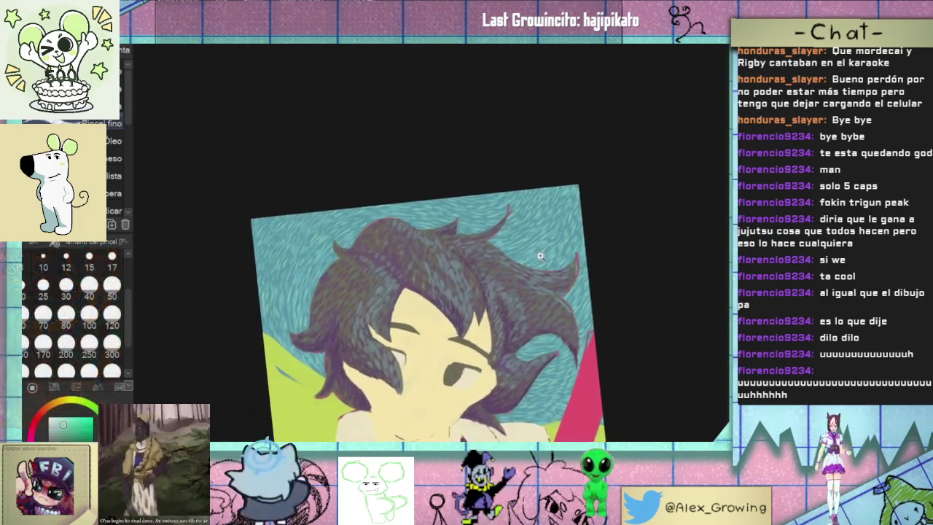
scroll(545, 254, up, 1)
scroll(558, 256, down, 1)
drag(553, 281, 548, 277)
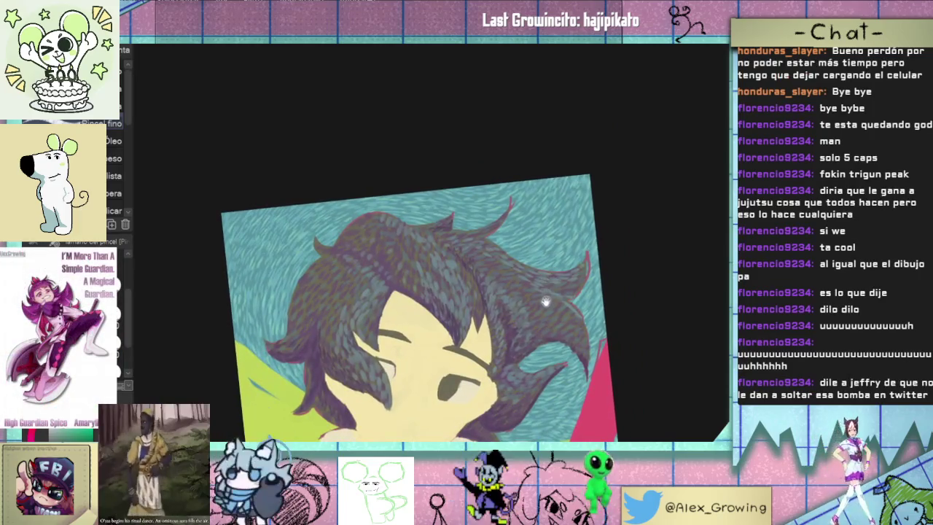
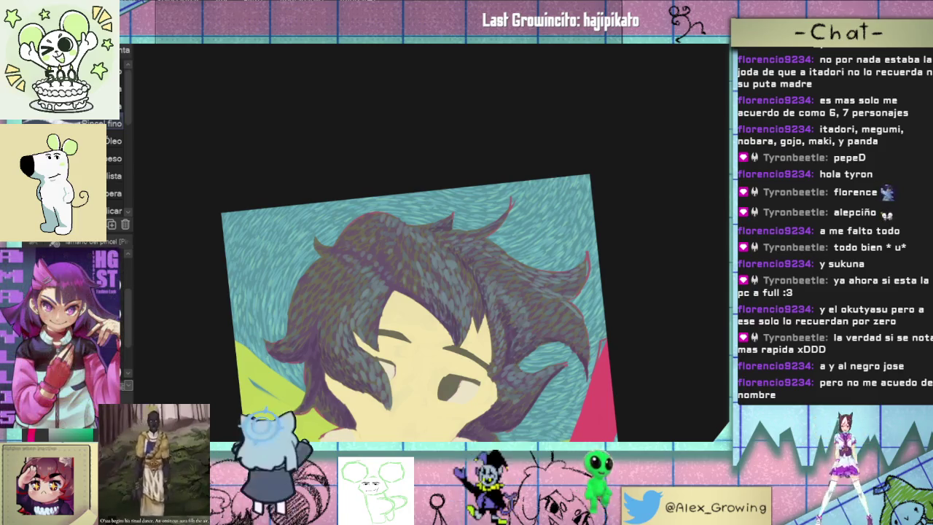
Pan down to the character's shoulders and shirt, zooming in and out
scroll(589, 266, down, 2)
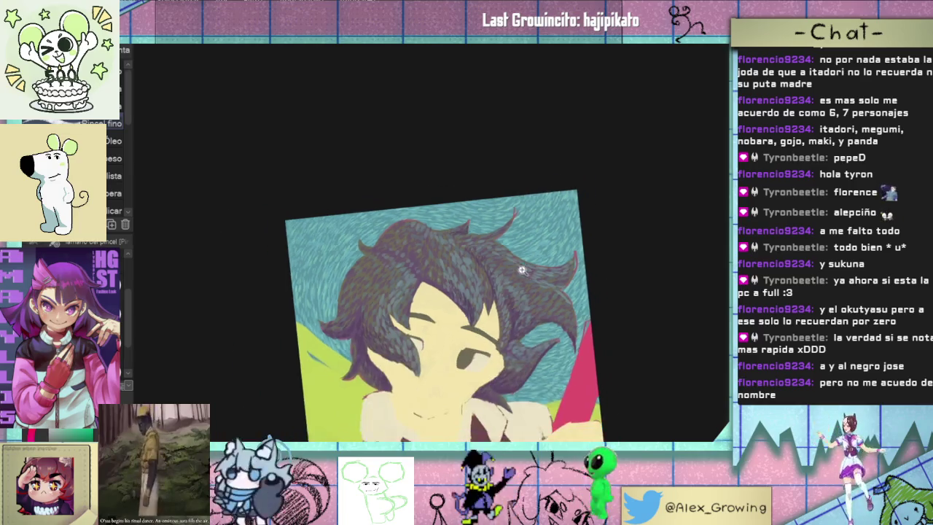
drag(634, 335, 588, 266)
scroll(583, 160, up, 2)
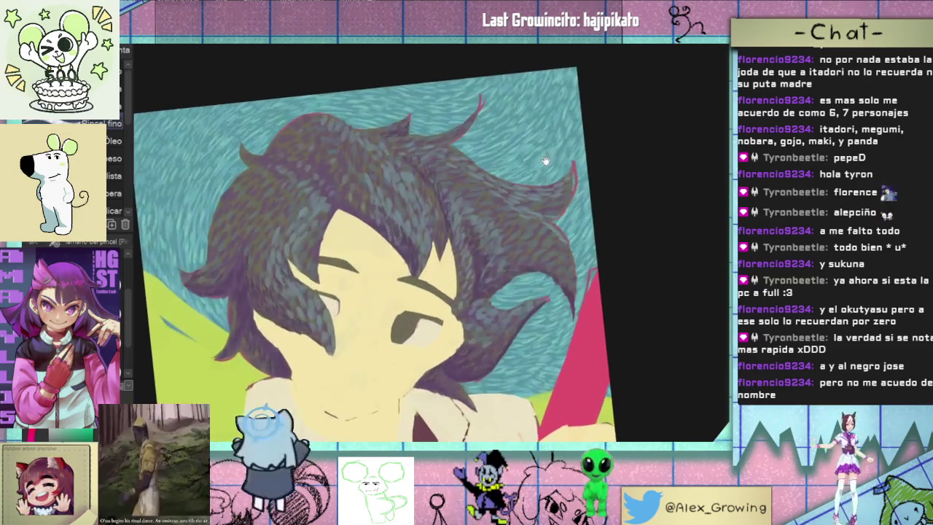
scroll(583, 157, up, 2)
scroll(586, 149, up, 3)
scroll(571, 159, down, 6)
scroll(571, 159, up, 1)
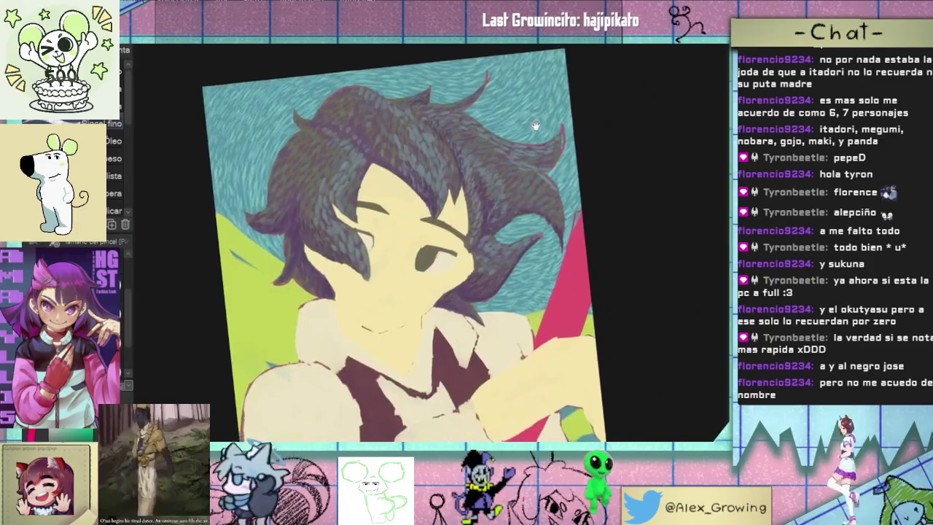
scroll(569, 158, down, 2)
Shift the artwork lower and zoom in close on the hair's left side
mouse_move(558, 156)
mouse_down()
mouse_move(565, 235)
mouse_move(466, 153)
mouse_up()
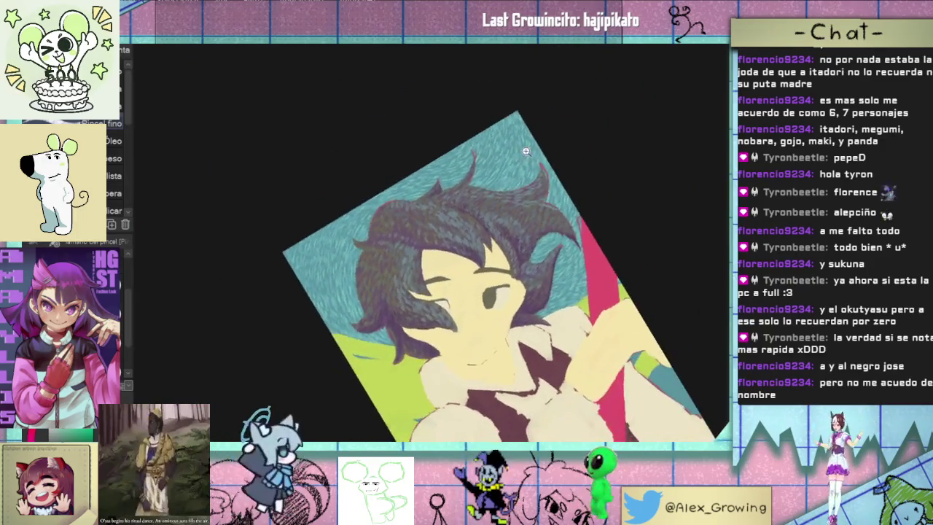
scroll(396, 328, up, 3)
scroll(316, 327, up, 3)
scroll(401, 384, up, 2)
scroll(401, 384, up, 1)
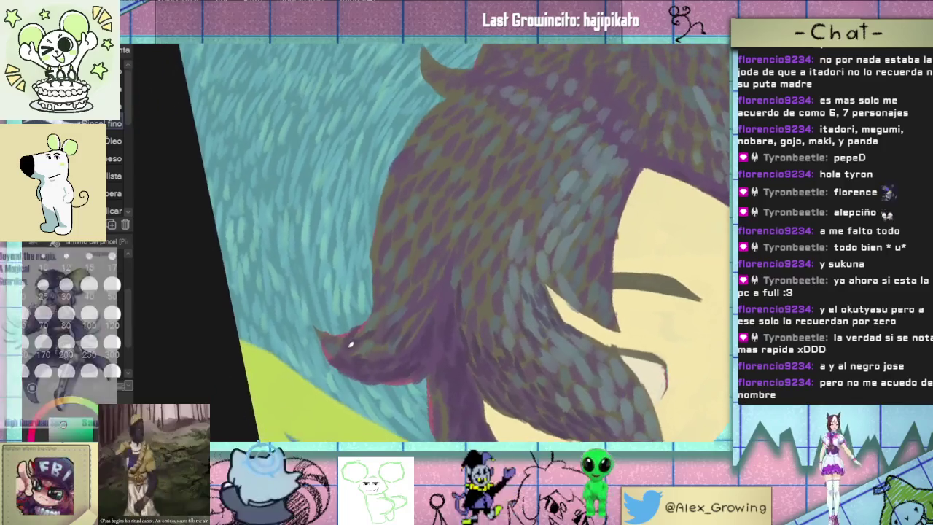
scroll(397, 299, down, 2)
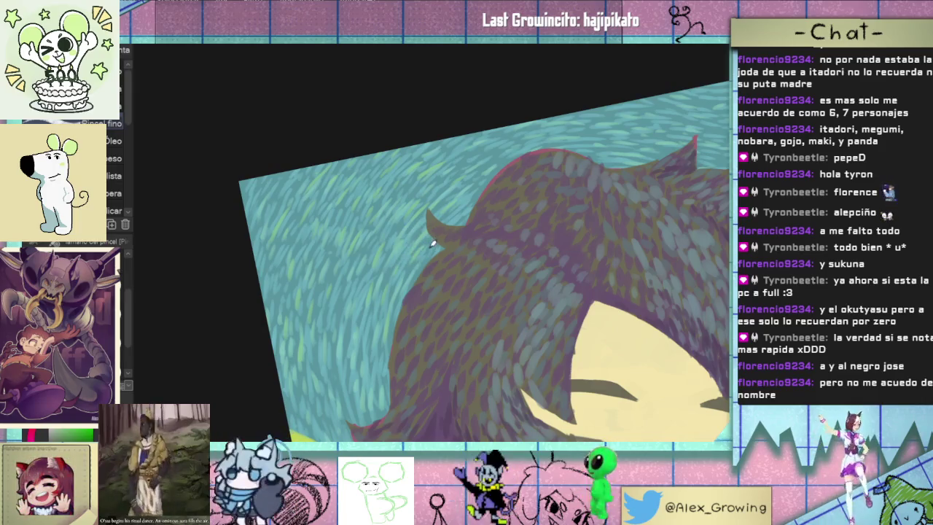
Rotate the view around the hair close-up, then reset the rotation upright
drag(427, 240, 399, 273)
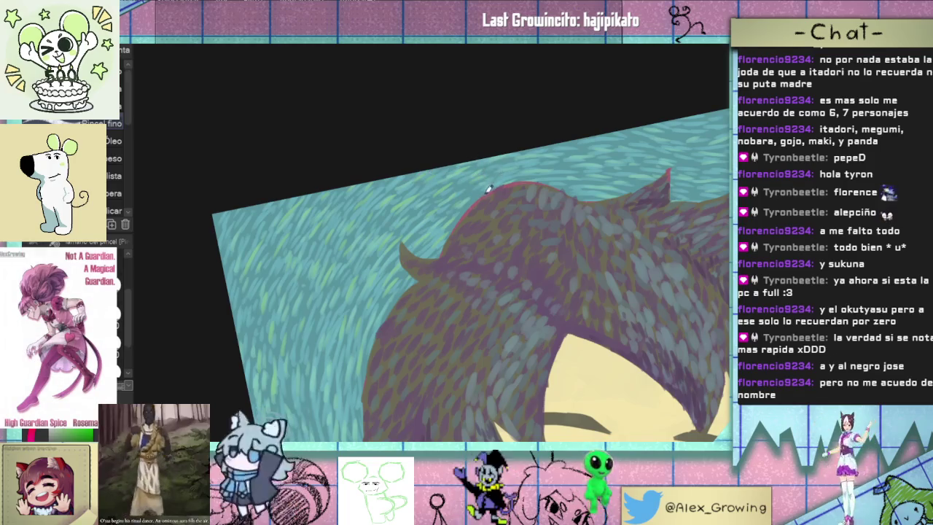
drag(521, 188, 414, 227)
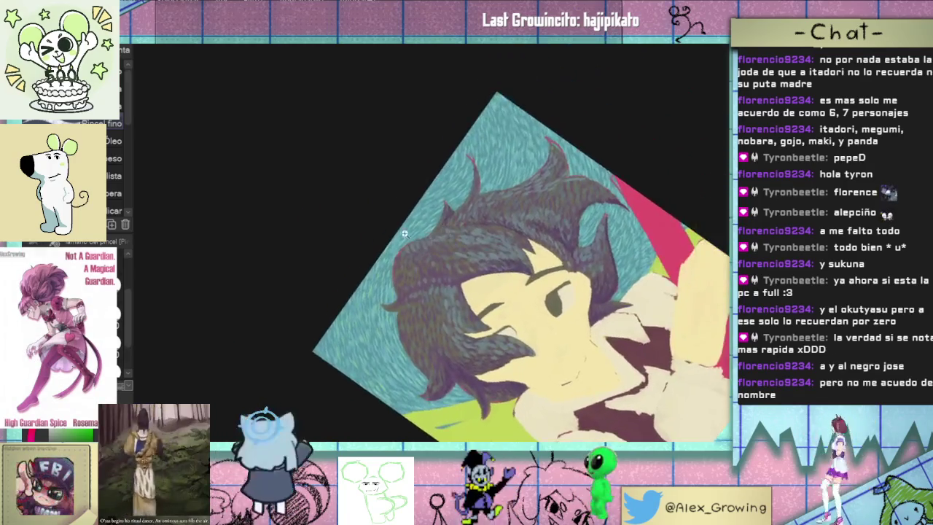
mouse_move(414, 227)
mouse_down()
mouse_move(443, 226)
mouse_move(407, 236)
mouse_up()
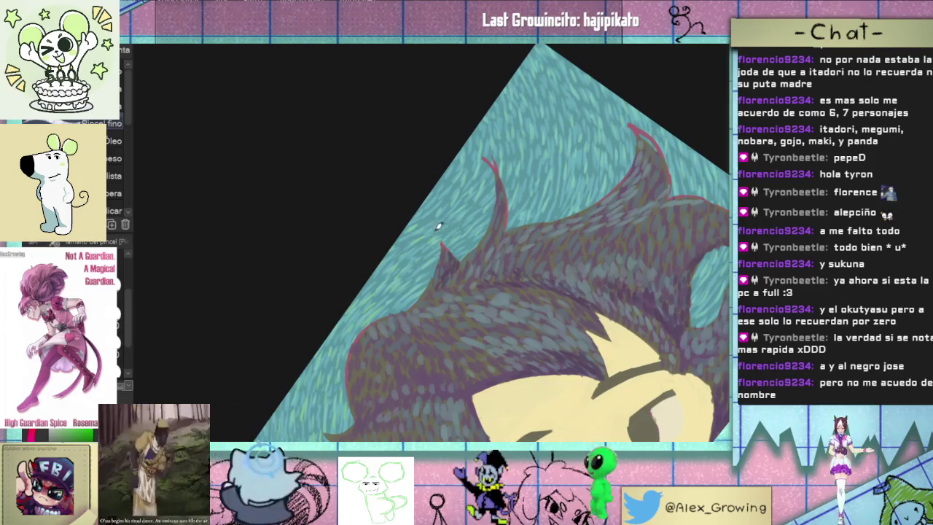
drag(469, 222, 446, 255)
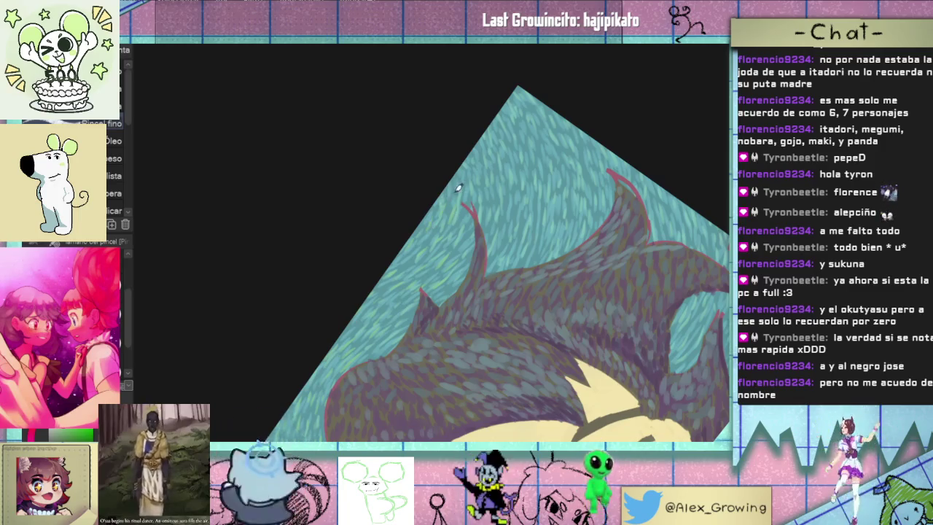
key(Home)
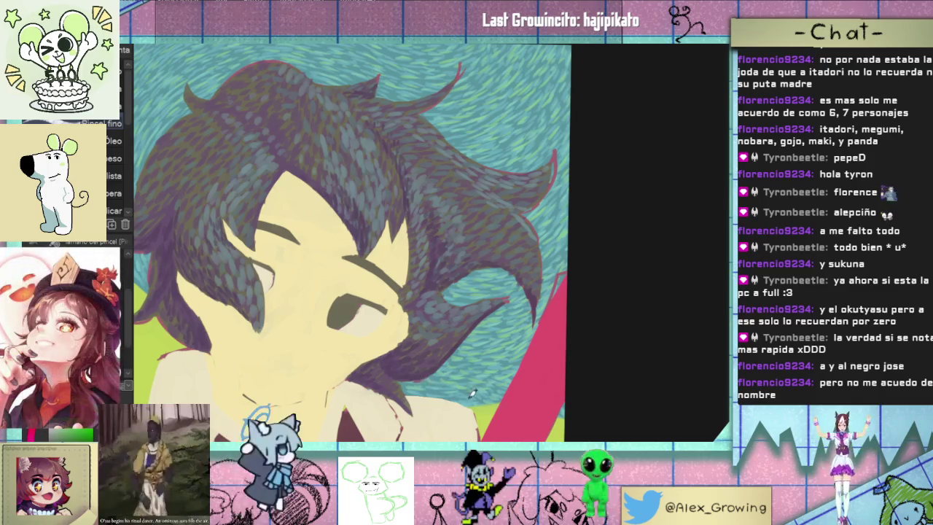
scroll(524, 368, down, 3)
scroll(516, 355, up, 1)
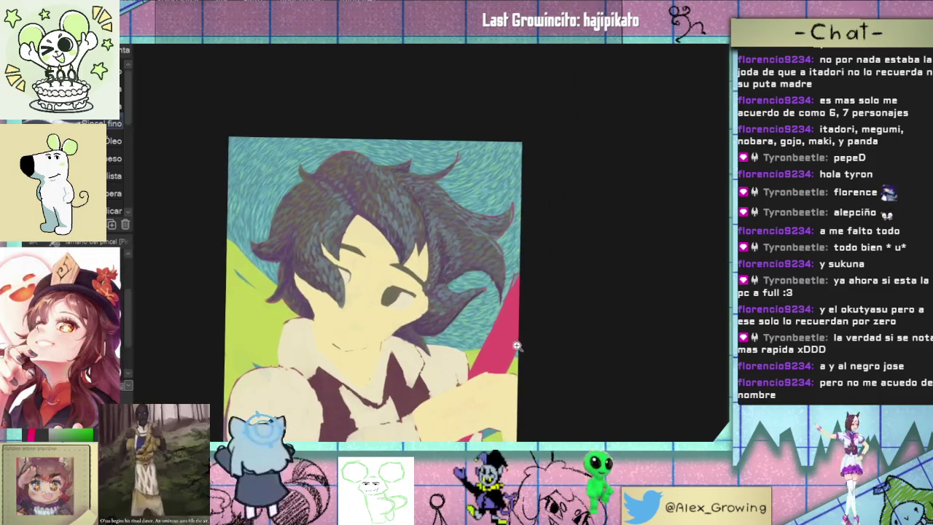
scroll(525, 342, up, 3)
scroll(528, 329, down, 3)
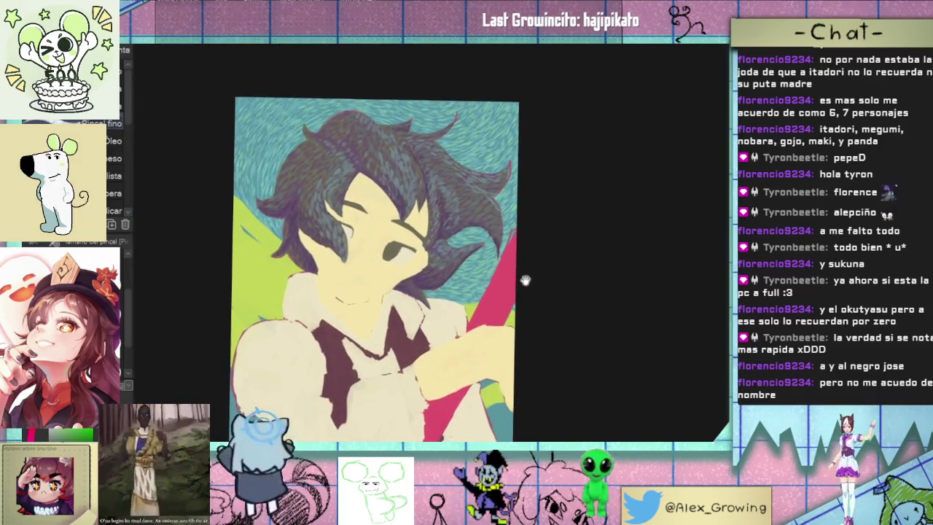
drag(528, 281, 522, 254)
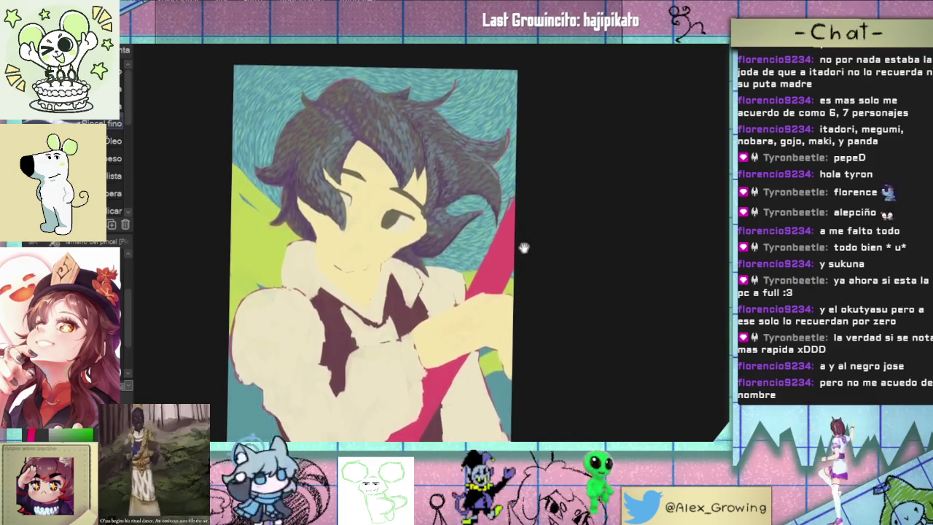
scroll(517, 266, up, 2)
scroll(516, 275, down, 2)
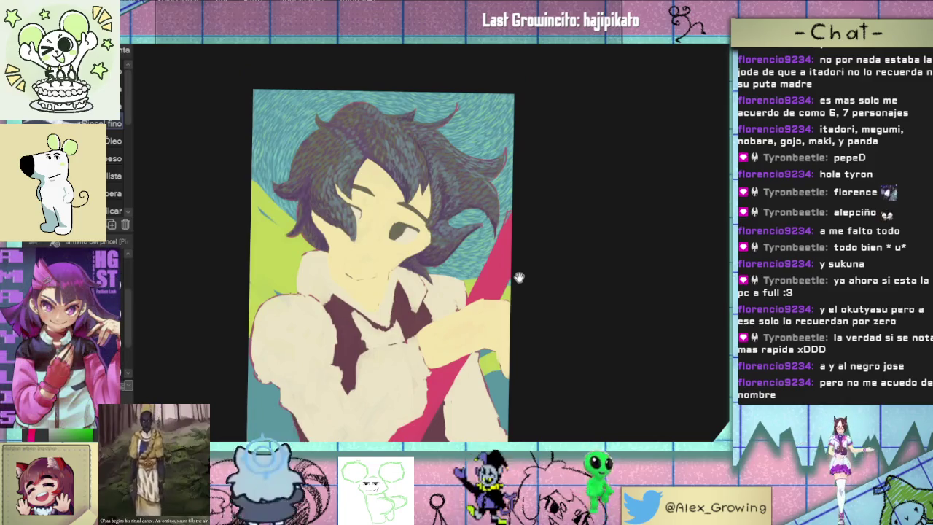
scroll(322, 146, up, 3)
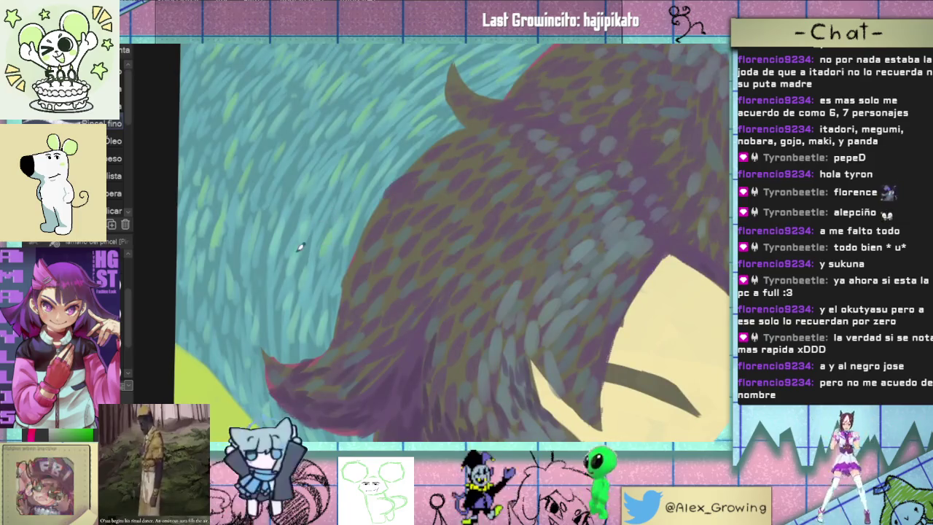
scroll(268, 283, down, 3)
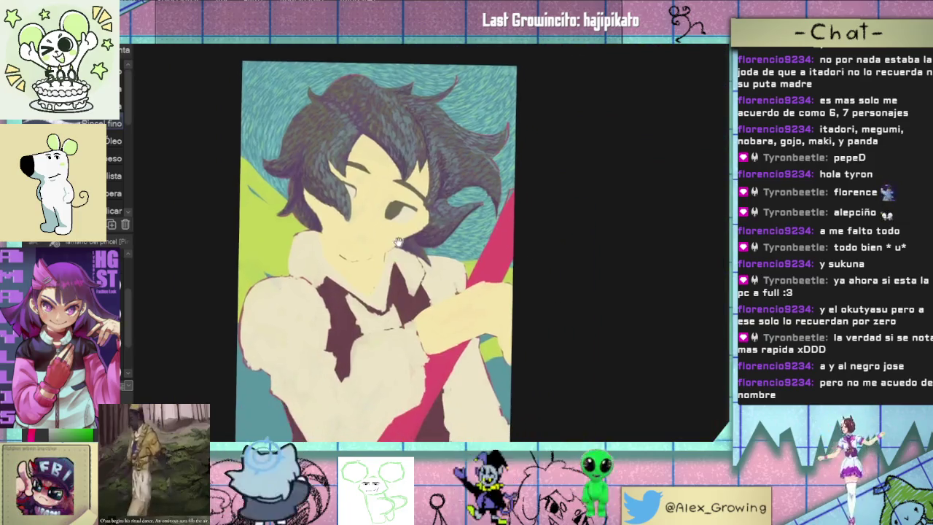
scroll(385, 225, up, 3)
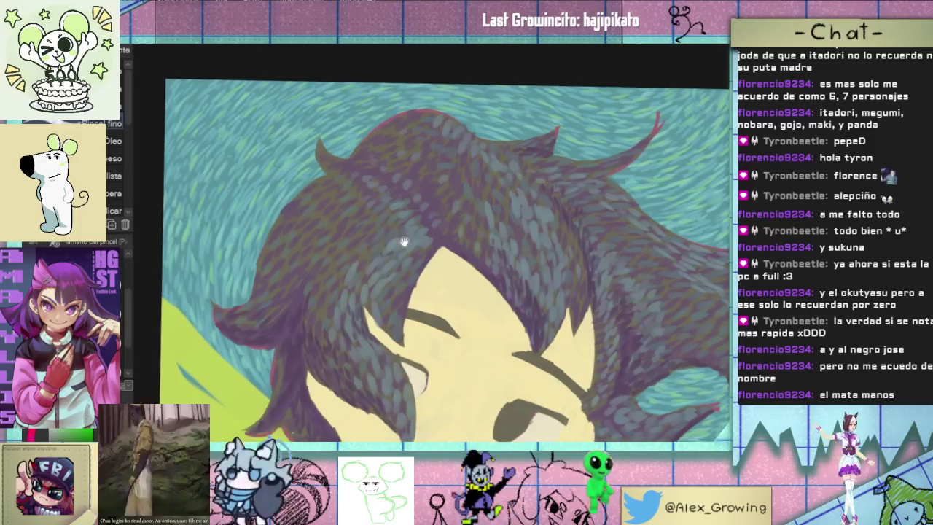
scroll(395, 240, up, 1)
drag(399, 250, 389, 269)
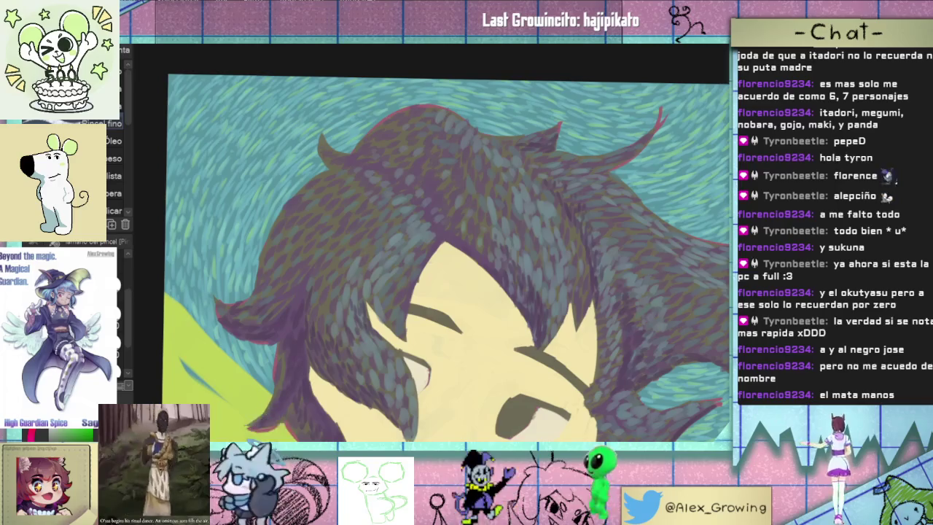
scroll(321, 274, up, 2)
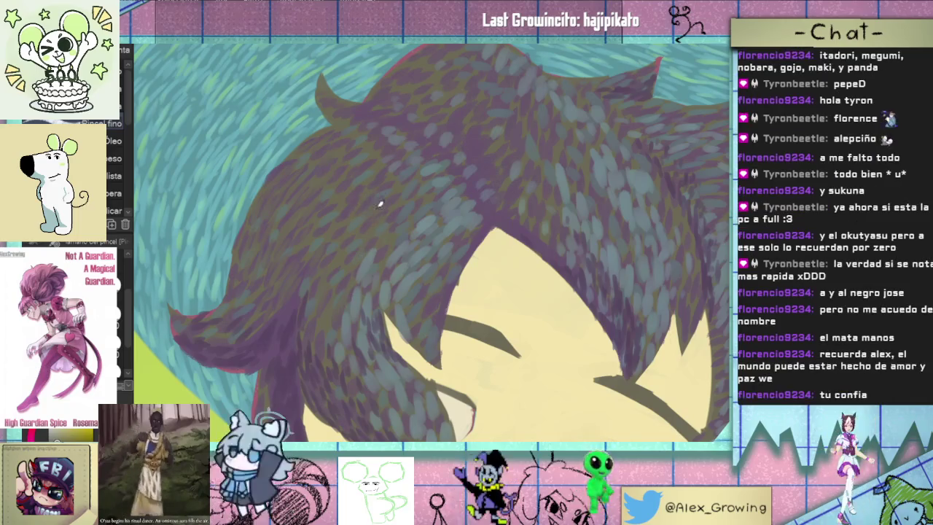
scroll(381, 223, down, 2)
drag(381, 222, 365, 241)
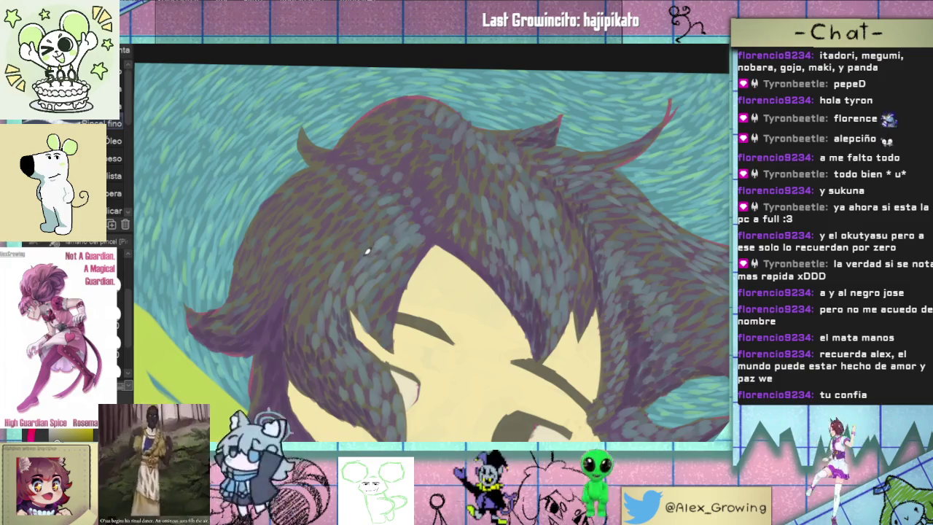
scroll(371, 229, up, 1)
scroll(358, 225, up, 1)
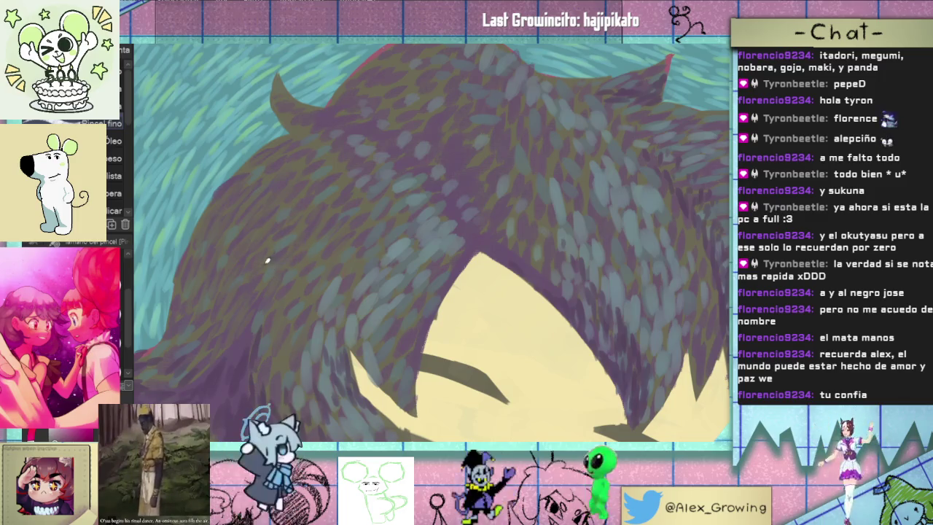
drag(303, 201, 283, 221)
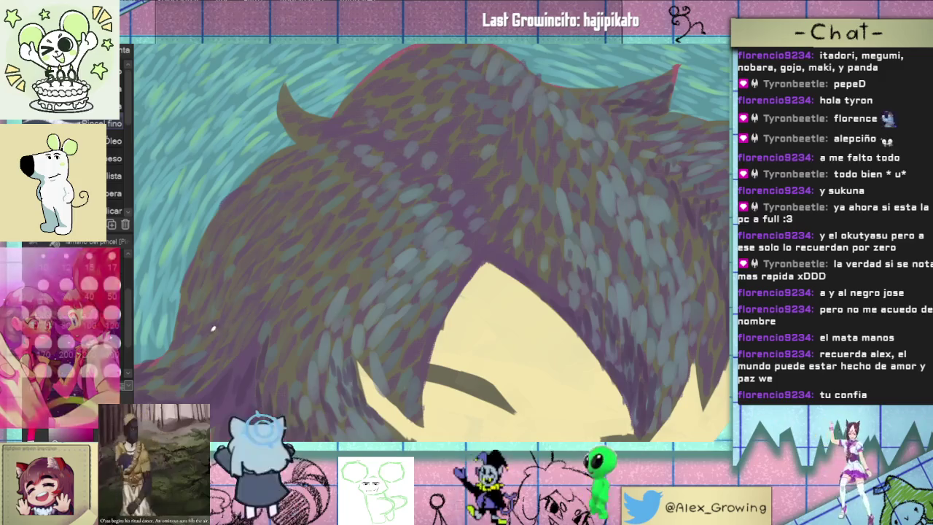
drag(211, 329, 223, 313)
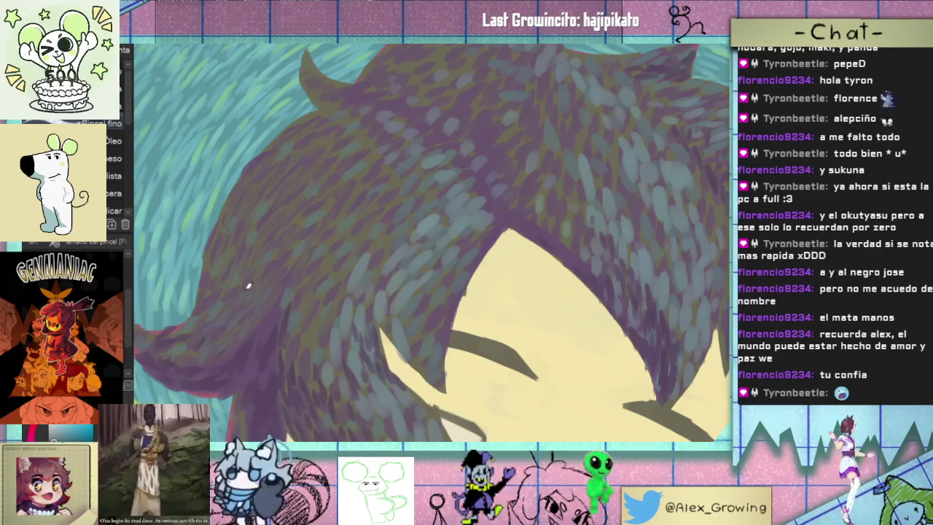
Pan to the top of the hair and zoom in close for the teal and lavender dabs
drag(238, 301, 217, 349)
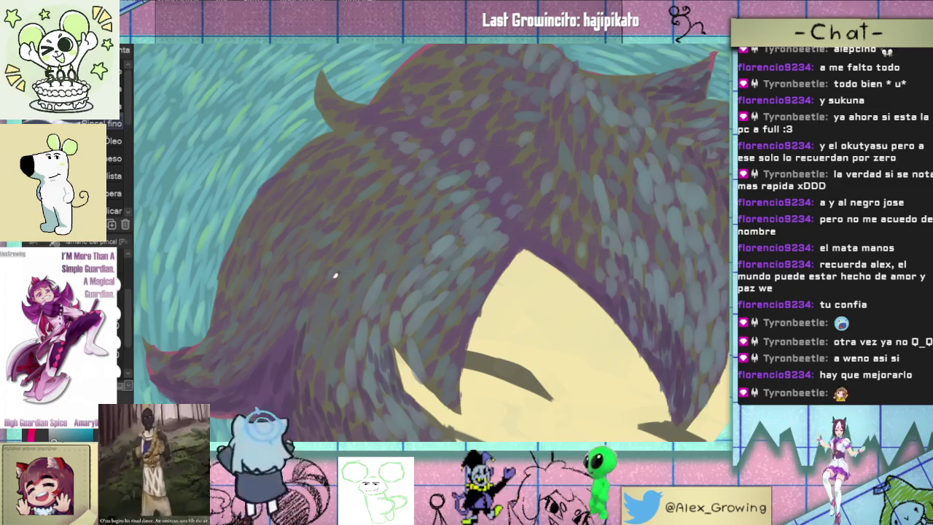
scroll(329, 373, down, 2)
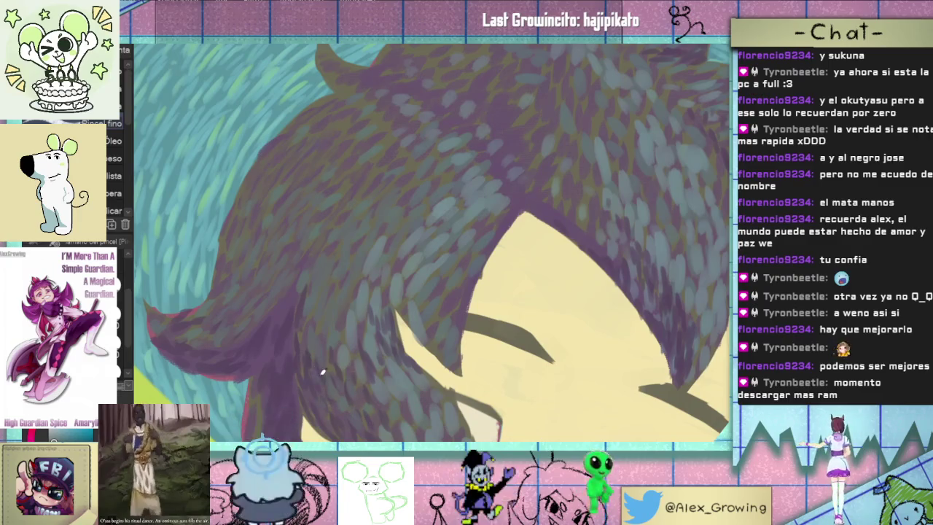
scroll(337, 290, up, 3)
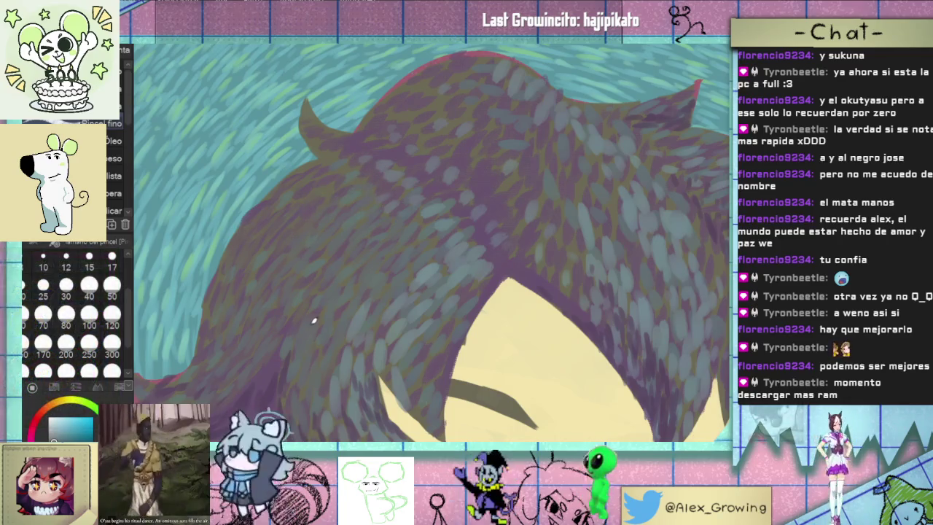
scroll(335, 316, down, 1)
scroll(372, 291, up, 1)
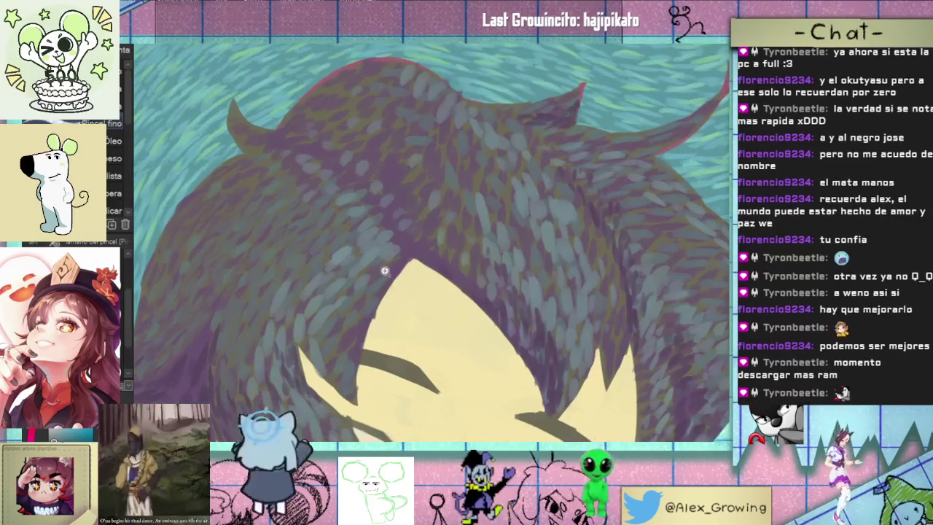
scroll(358, 270, up, 1)
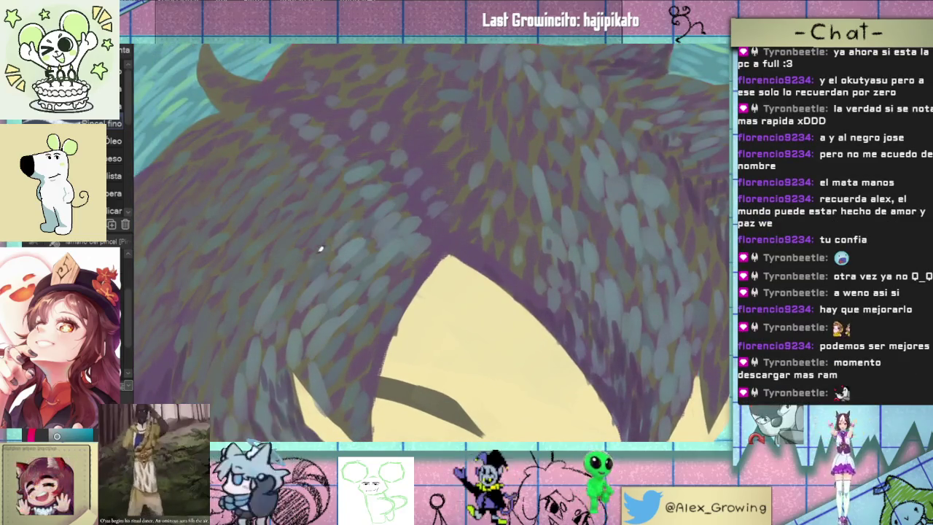
scroll(321, 251, up, 1)
scroll(273, 317, up, 1)
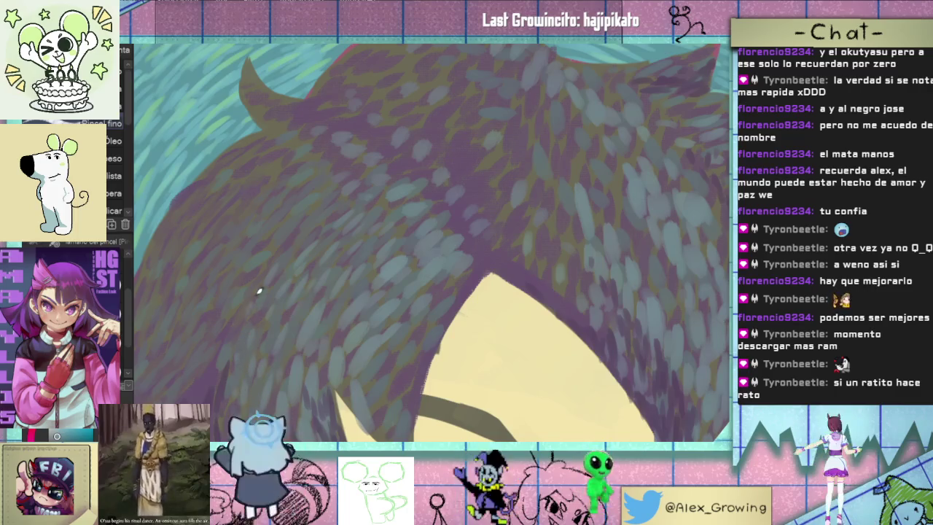
Zoom and tilt the view, working down the hair's right side
scroll(253, 311, down, 3)
scroll(291, 277, down, 2)
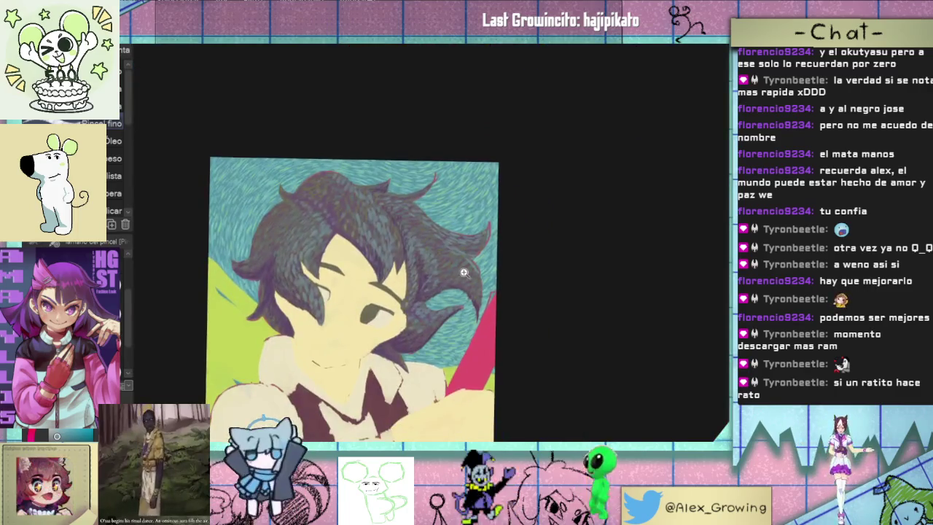
scroll(438, 237, up, 2)
scroll(438, 237, down, 2)
scroll(441, 244, up, 1)
scroll(444, 255, down, 1)
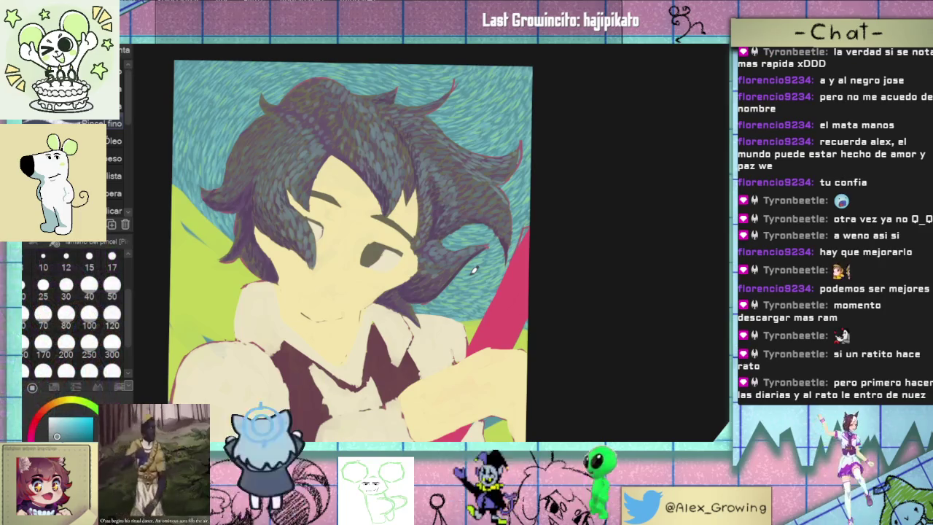
scroll(418, 187, up, 2)
drag(418, 186, 394, 260)
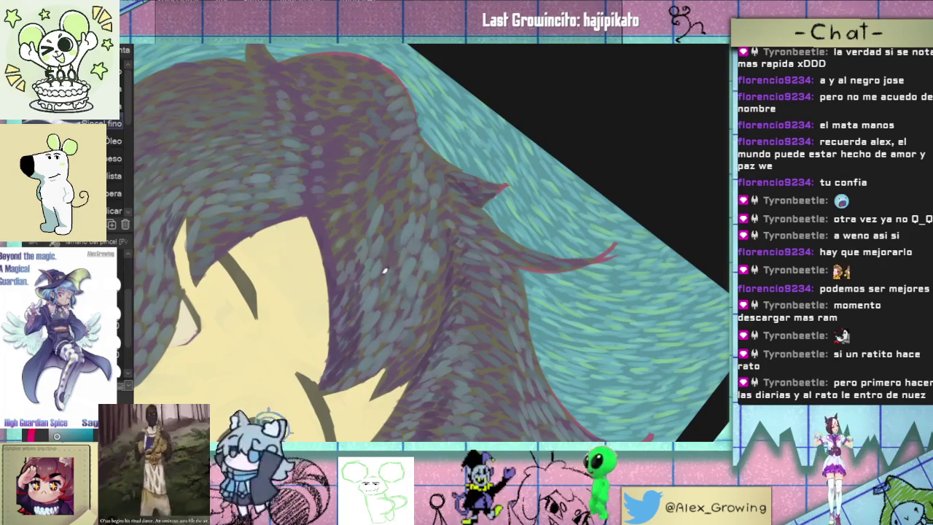
drag(397, 225, 388, 285)
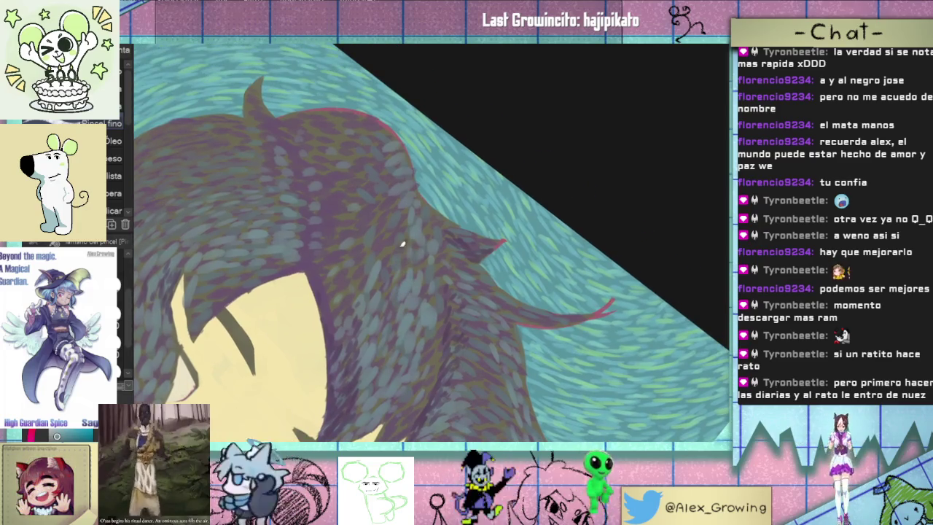
drag(394, 249, 387, 276)
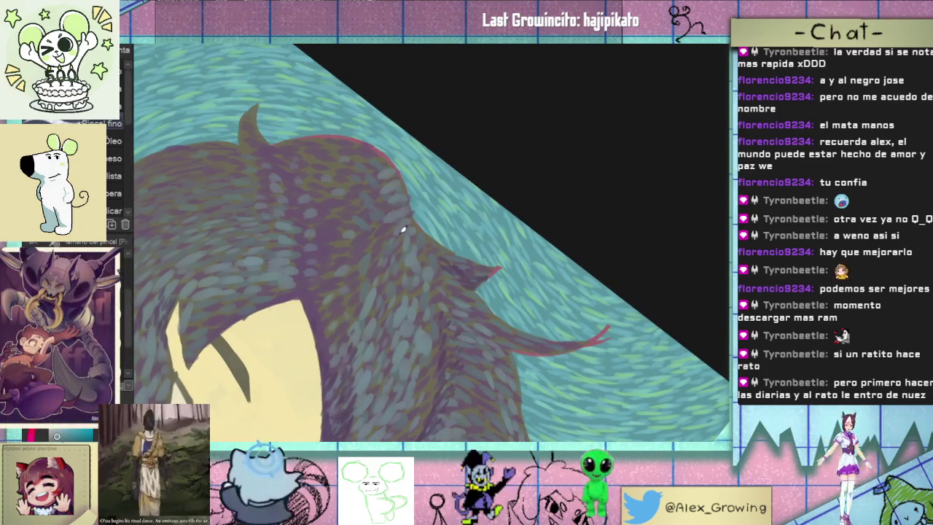
drag(403, 232, 382, 256)
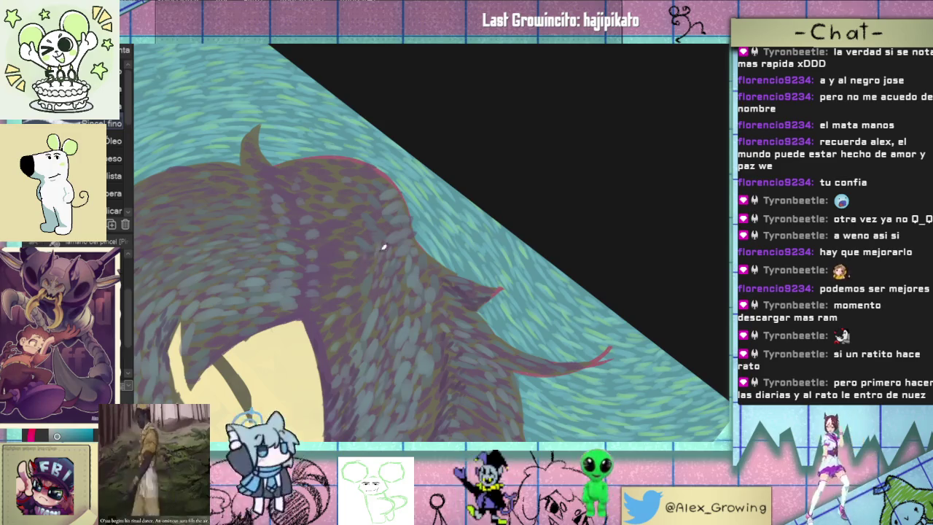
Pull back to the whole head, then zoom back in on the face and hair
drag(379, 247, 412, 272)
scroll(393, 268, up, 3)
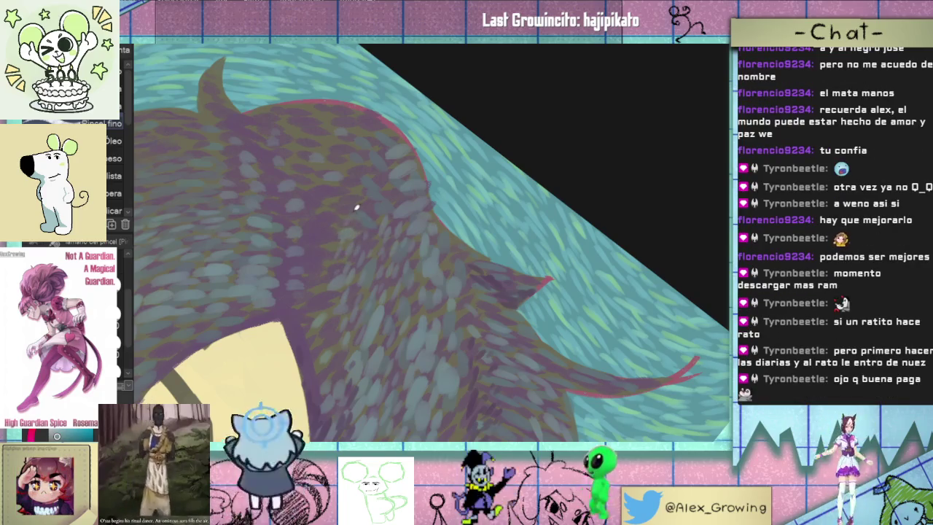
scroll(354, 208, down, 3)
mouse_move(354, 208)
mouse_down()
mouse_move(574, 289)
mouse_move(489, 253)
mouse_up()
scroll(494, 255, up, 2)
scroll(503, 306, up, 2)
scroll(496, 303, up, 2)
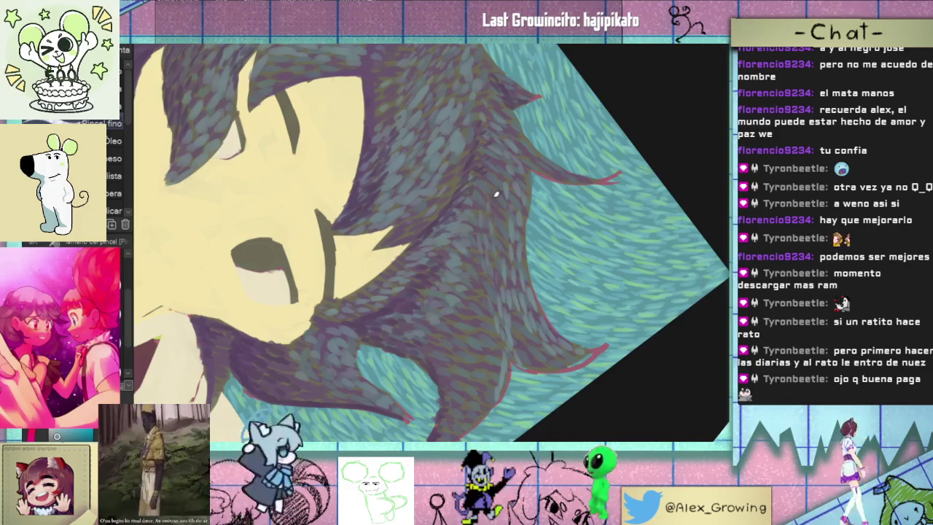
Tilt toward the pointed strand tips, then zoom out to the whole tilted portrait
drag(494, 193, 499, 240)
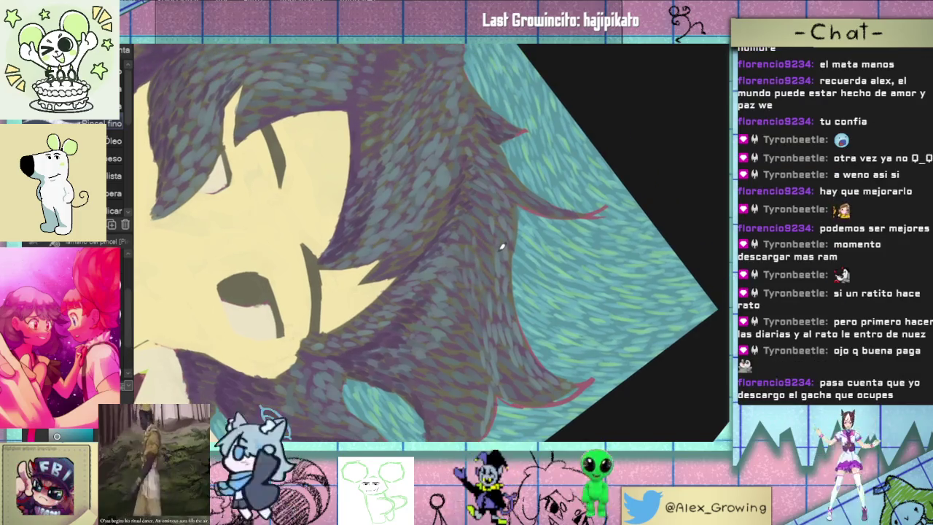
scroll(473, 231, up, 2)
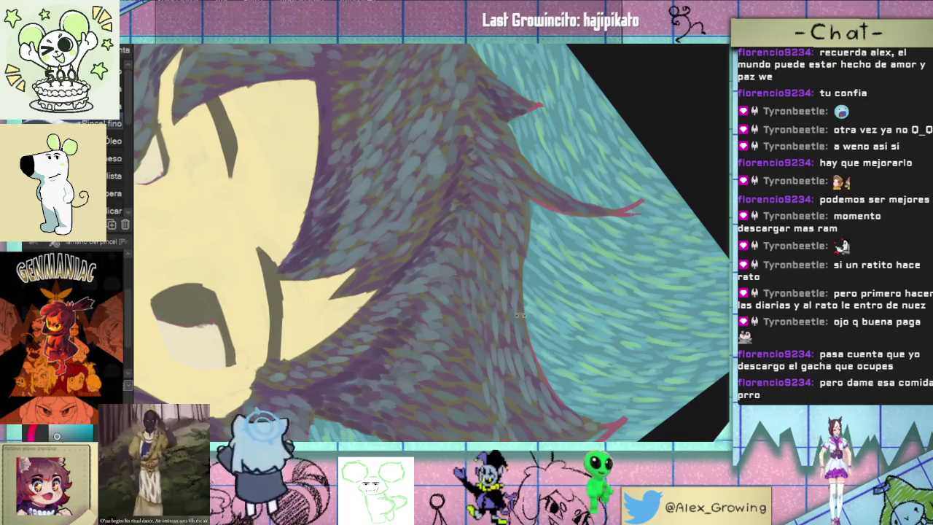
drag(520, 312, 502, 298)
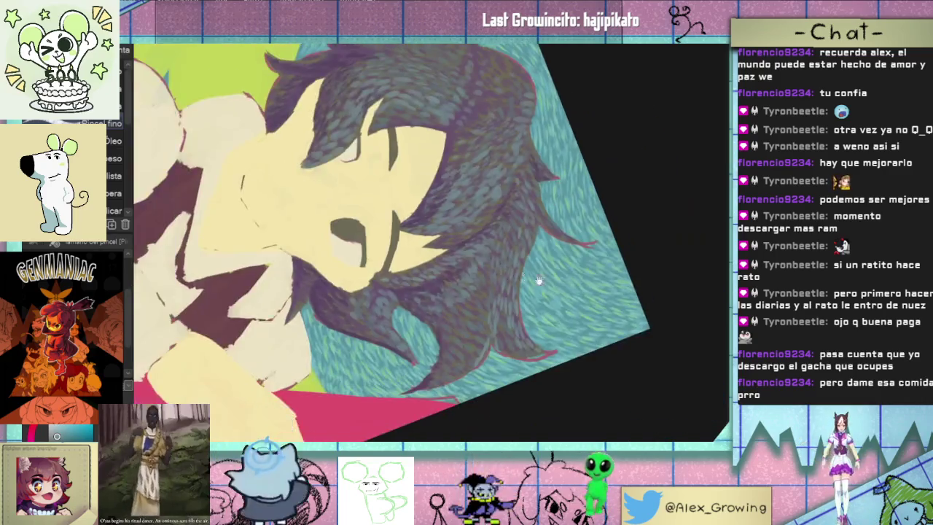
drag(510, 235, 539, 272)
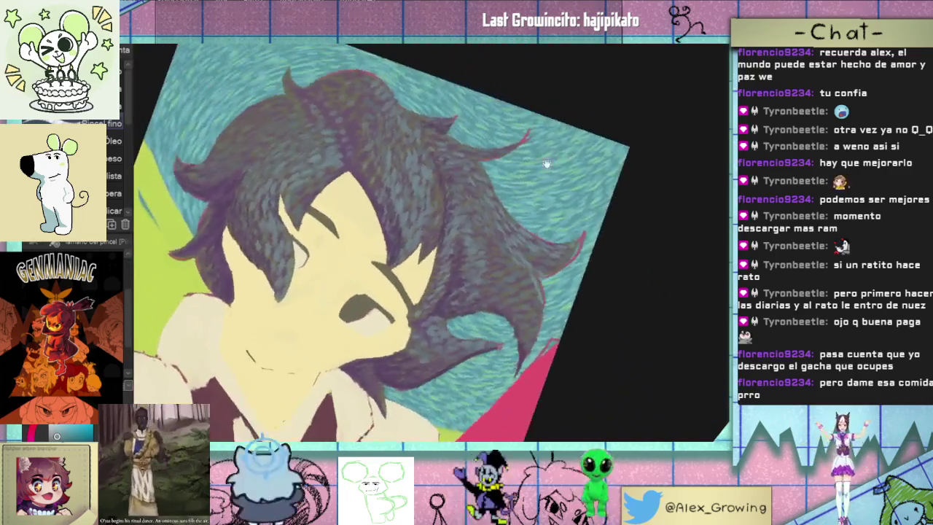
scroll(540, 273, up, 5)
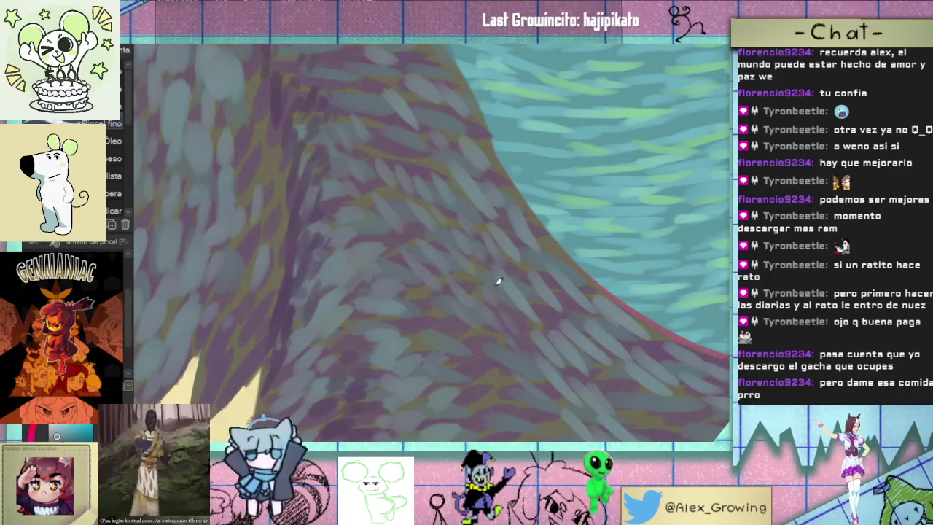
drag(478, 260, 462, 281)
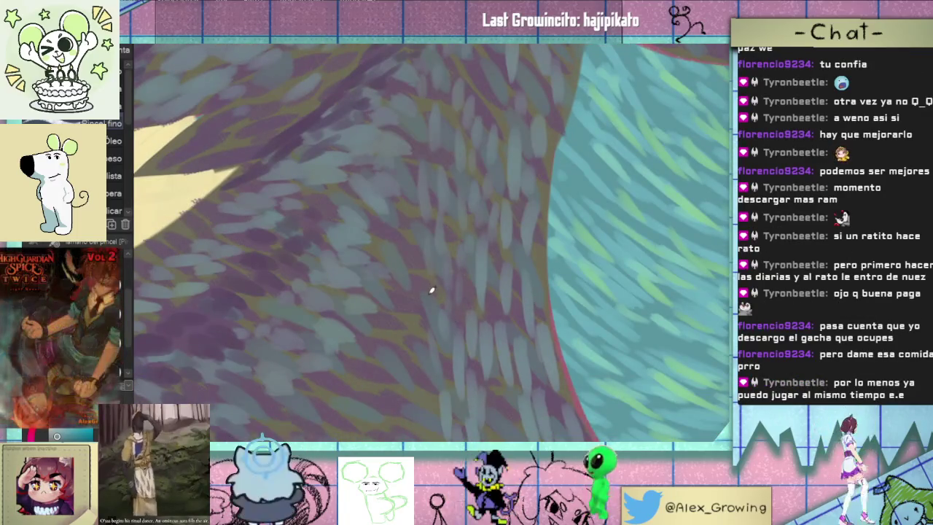
scroll(413, 185, down, 5)
mouse_move(413, 185)
mouse_down()
mouse_move(549, 191)
mouse_move(539, 202)
mouse_up()
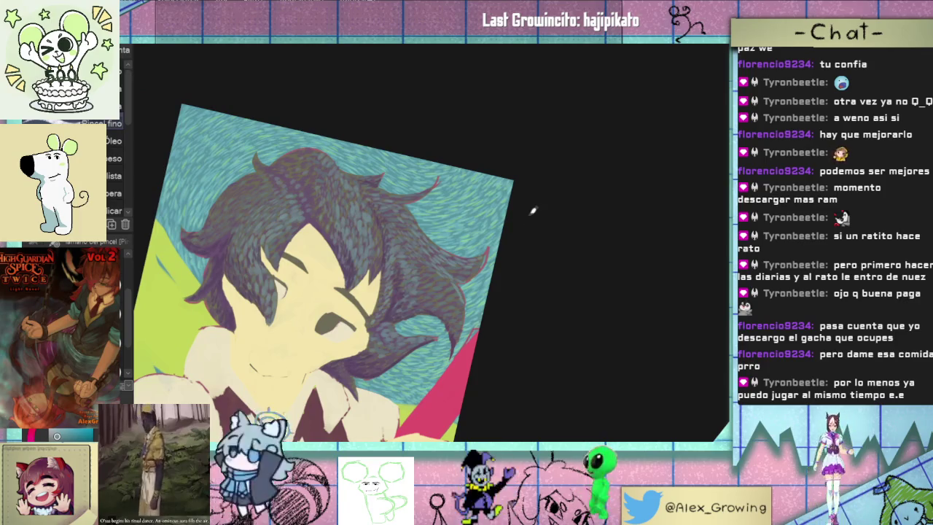
Straighten and fit the portrait, then zoom in and move down over the hair
key(ctrl+@)
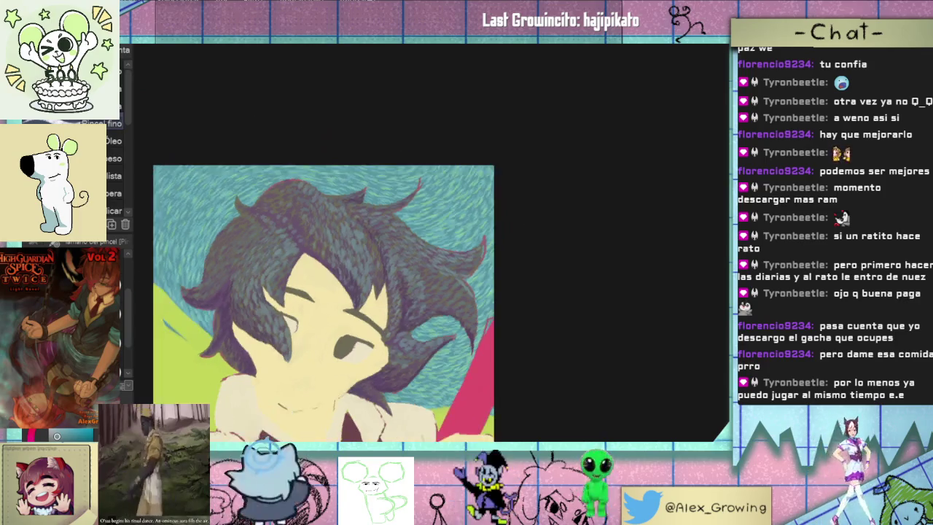
key(ctrl+0)
scroll(526, 211, up, 3)
scroll(527, 210, up, 5)
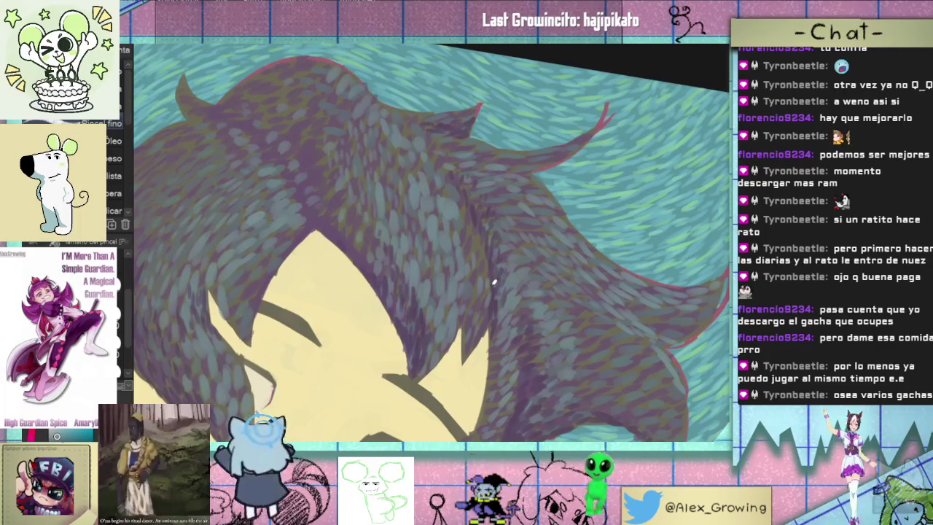
drag(495, 246, 493, 282)
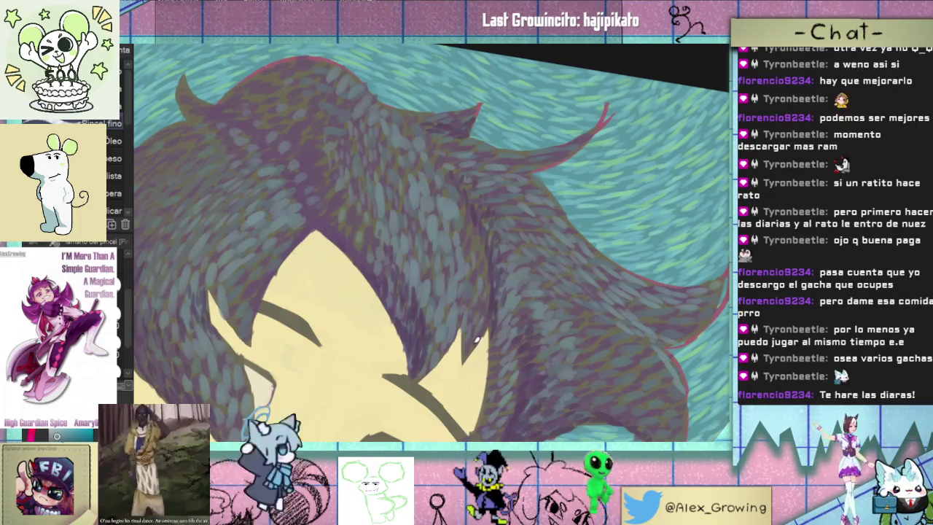
scroll(476, 313, up, 1)
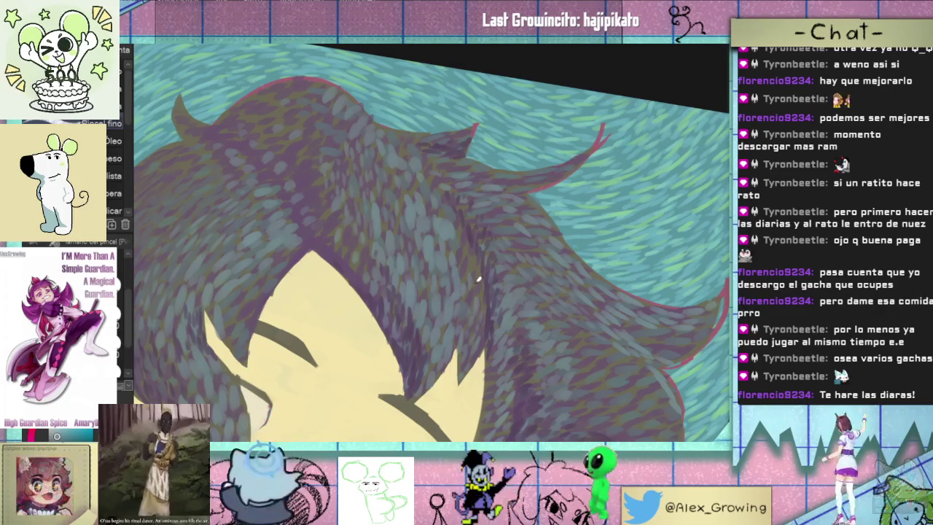
drag(479, 279, 487, 306)
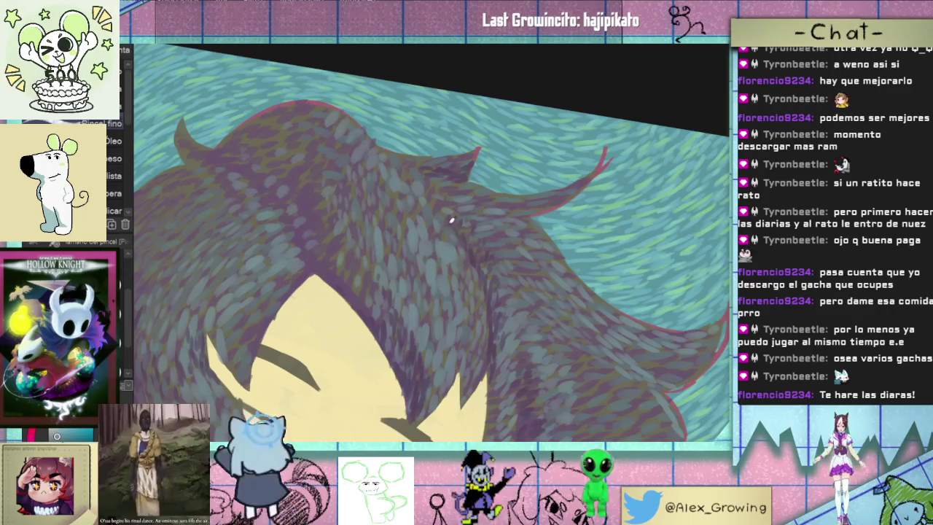
Reduce the tilt, reset the view upright and zoom onto the hair by the eye
scroll(445, 226, down, 5)
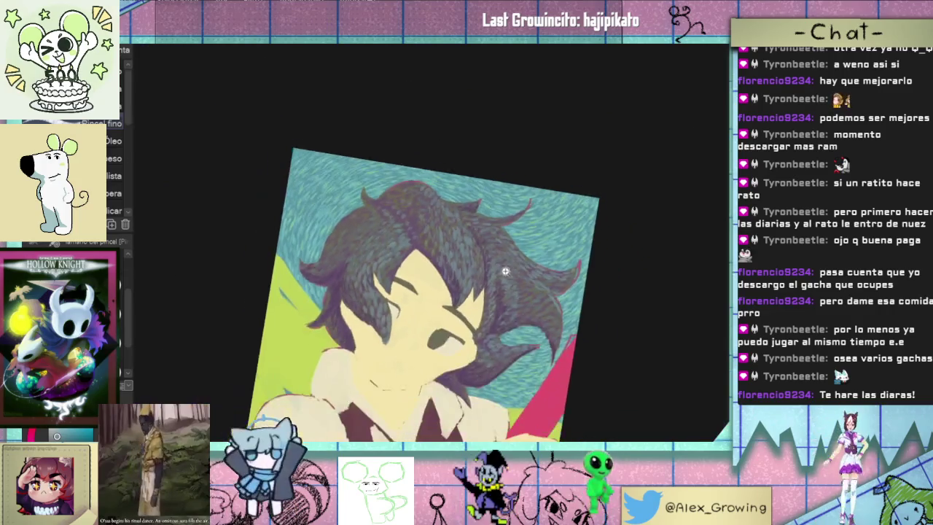
drag(521, 228, 551, 208)
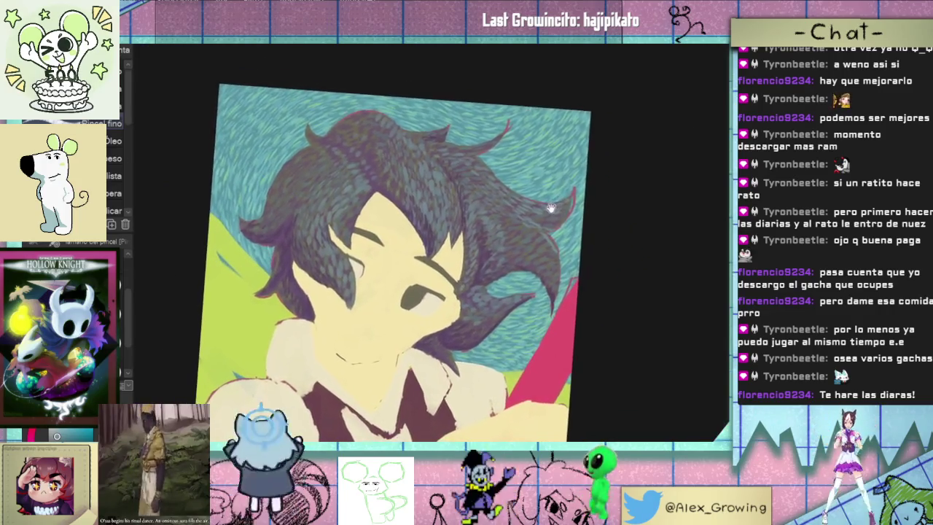
key(5)
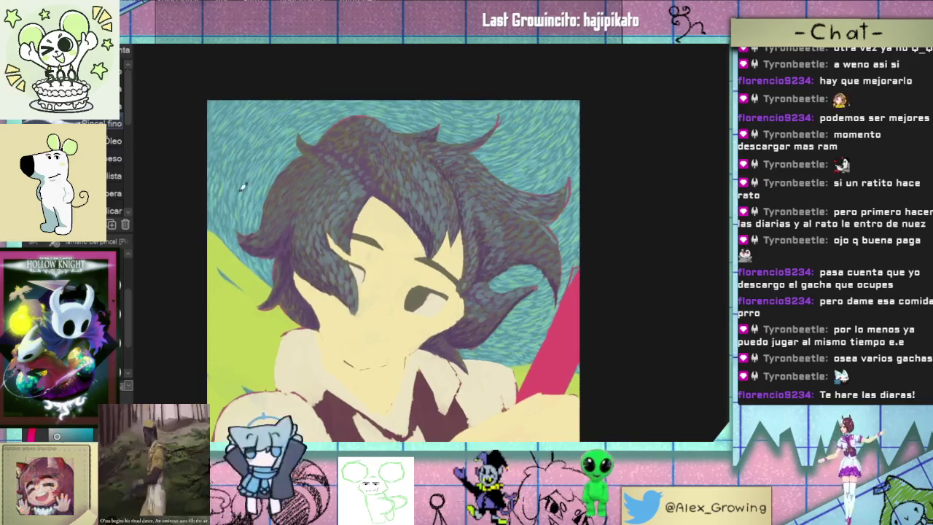
scroll(462, 219, up, 5)
scroll(457, 216, up, 3)
drag(443, 321, 449, 256)
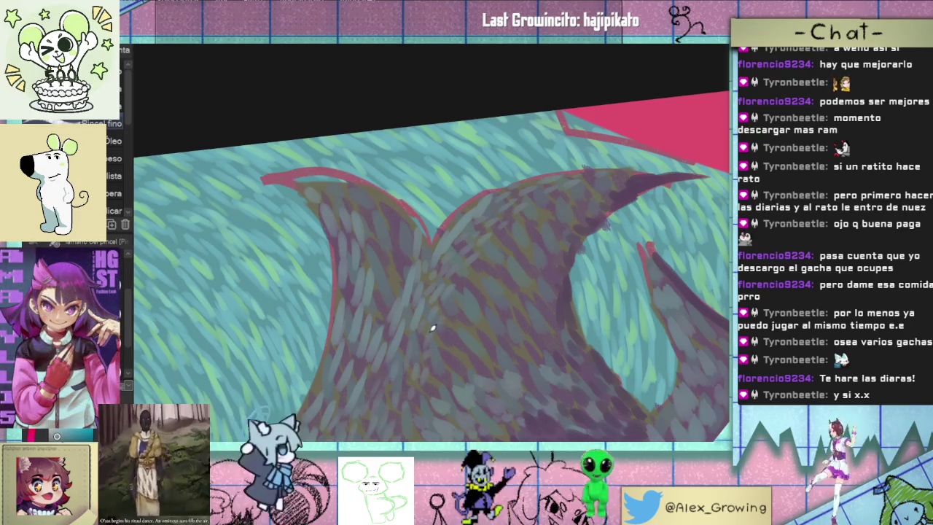
Zoom out to fit the whole illustration, then zoom back in on the hair
scroll(462, 308, down, 5)
scroll(510, 298, down, 2)
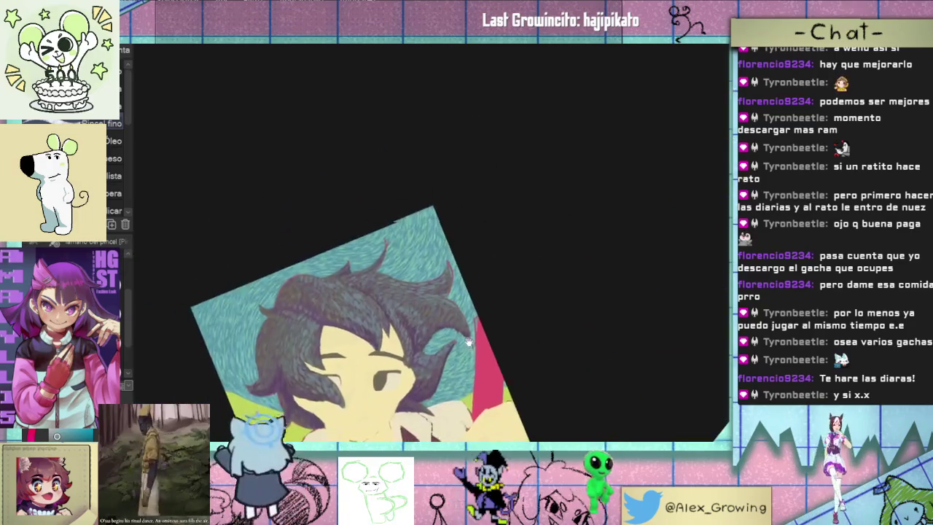
scroll(567, 294, down, 2)
scroll(567, 294, up, 2)
scroll(556, 252, up, 2)
key(ctrl+0)
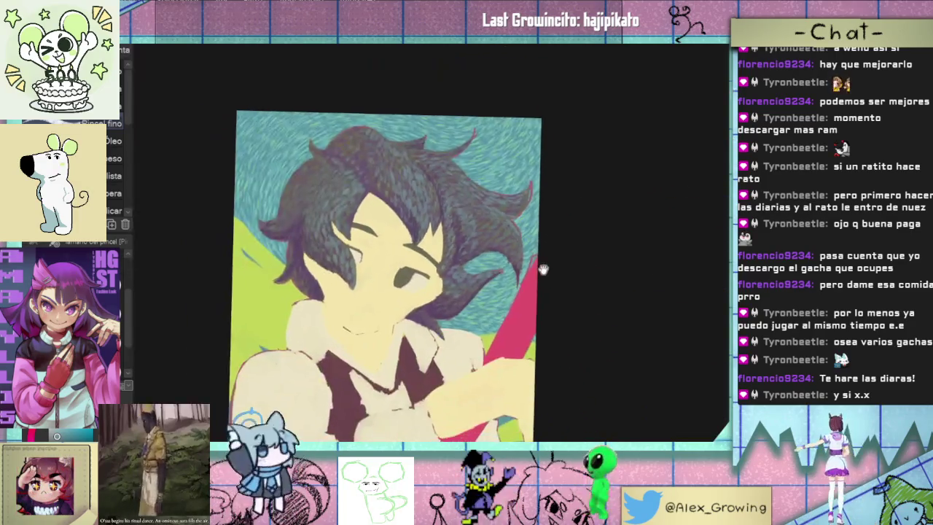
scroll(522, 257, up, 1)
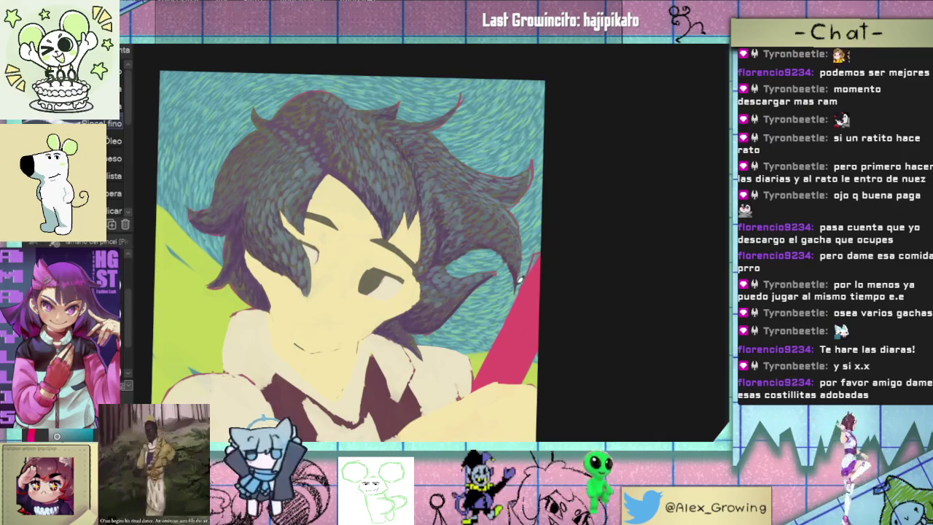
scroll(521, 278, up, 1)
scroll(452, 219, up, 2)
scroll(429, 203, up, 2)
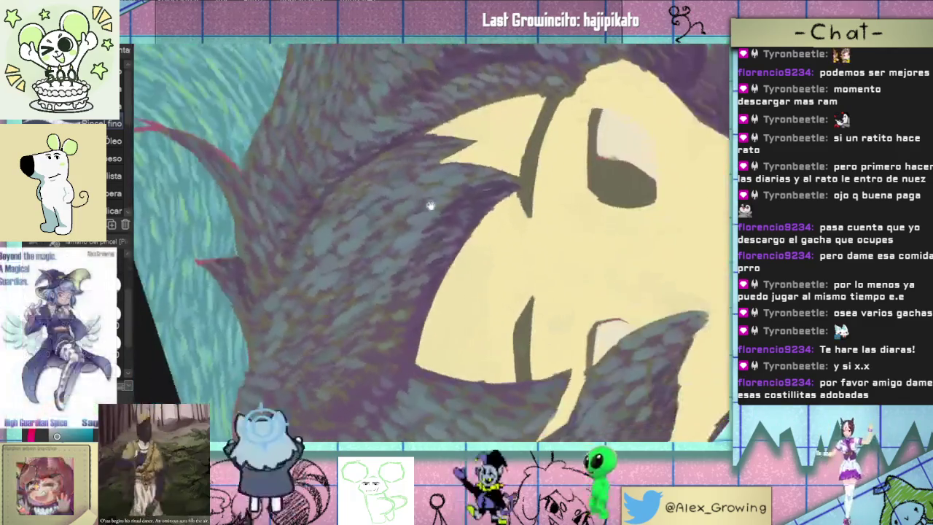
Shift the view up over the hair crown and adjust the zoom while dabbing
drag(428, 203, 433, 187)
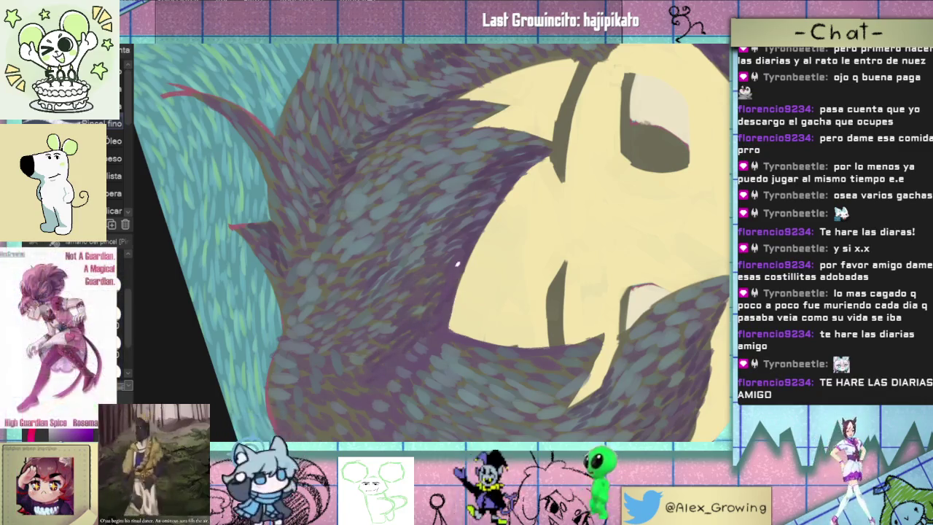
scroll(459, 261, down, 5)
scroll(475, 285, up, 3)
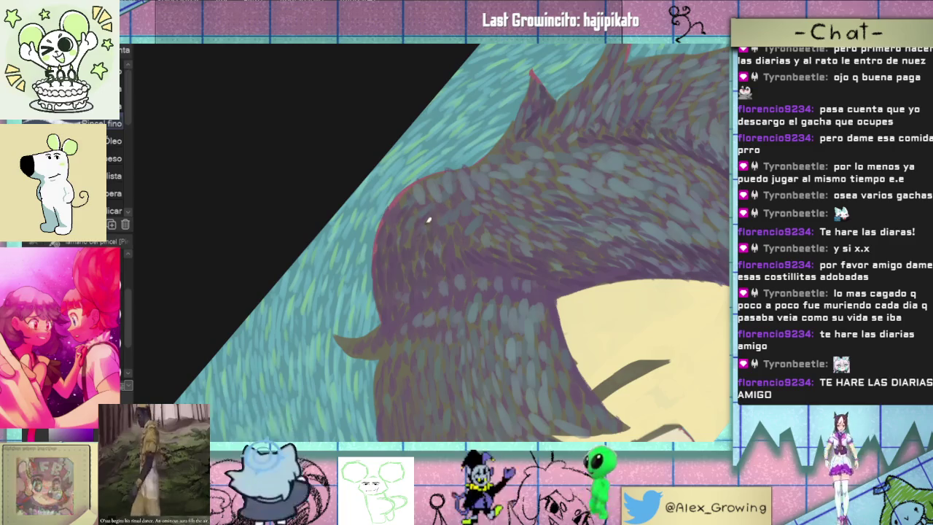
Rotate the view to a new angle on the hair and zoom in
drag(447, 191, 491, 252)
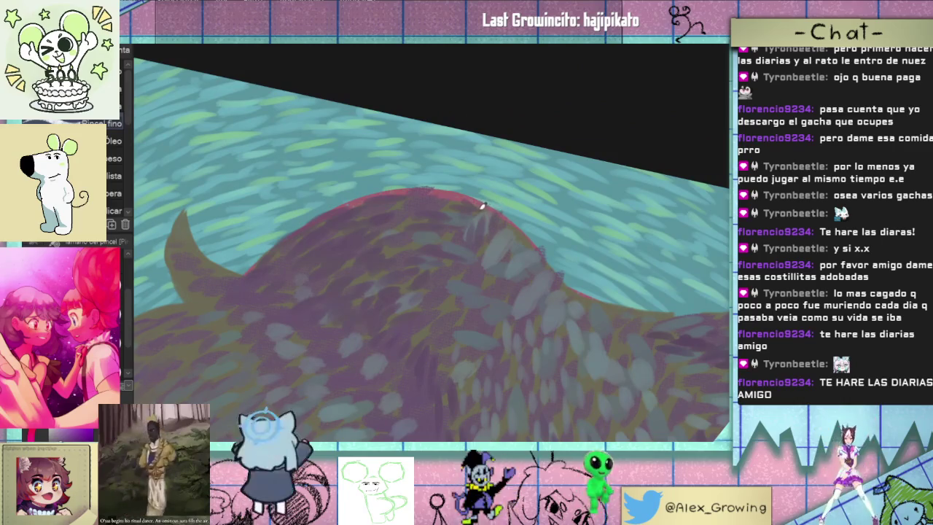
mouse_move(470, 211)
mouse_down()
mouse_move(472, 340)
mouse_move(498, 192)
mouse_up()
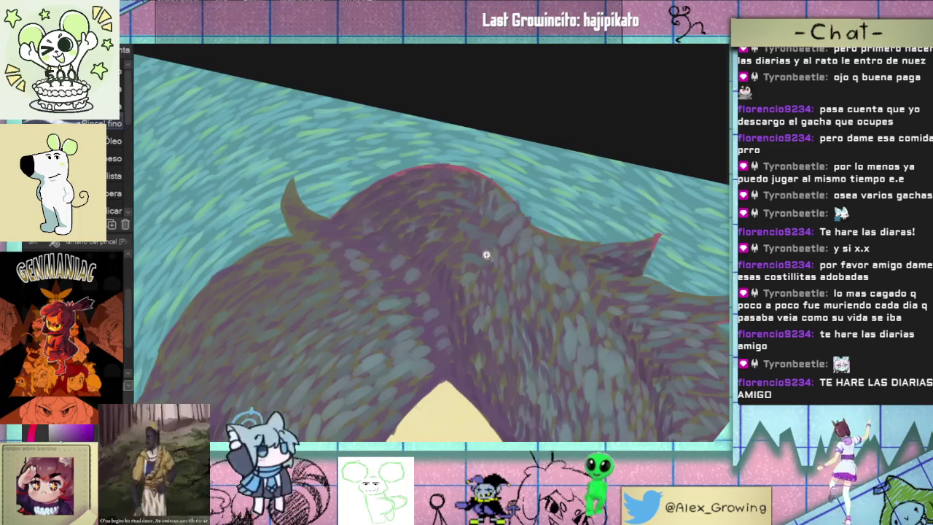
mouse_move(486, 255)
mouse_down()
mouse_move(550, 206)
mouse_move(506, 198)
mouse_up()
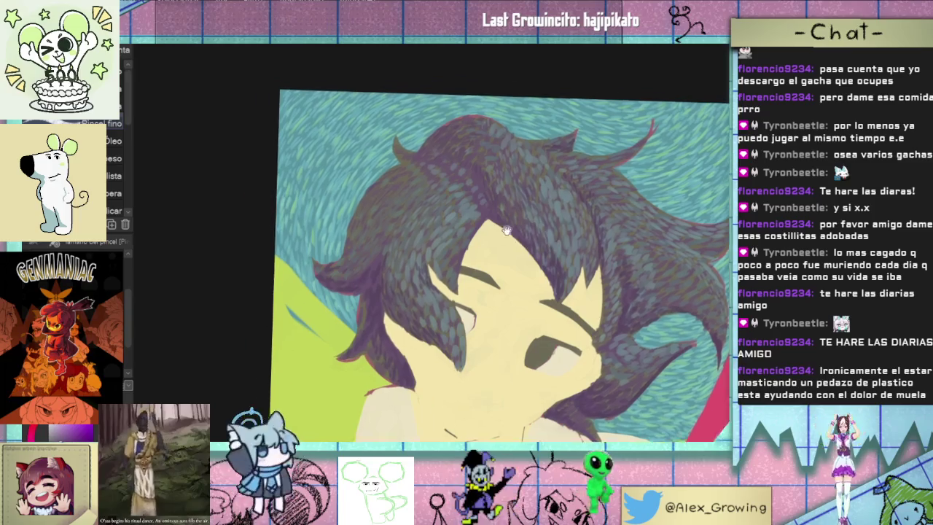
scroll(530, 230, up, 5)
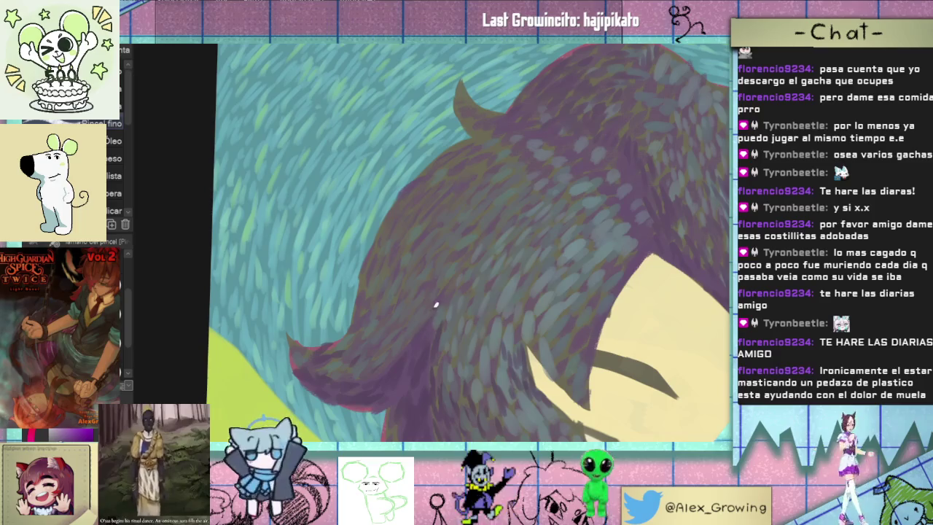
Pan over the hair lock on the left of the face, then zoom out to review
drag(437, 289, 398, 374)
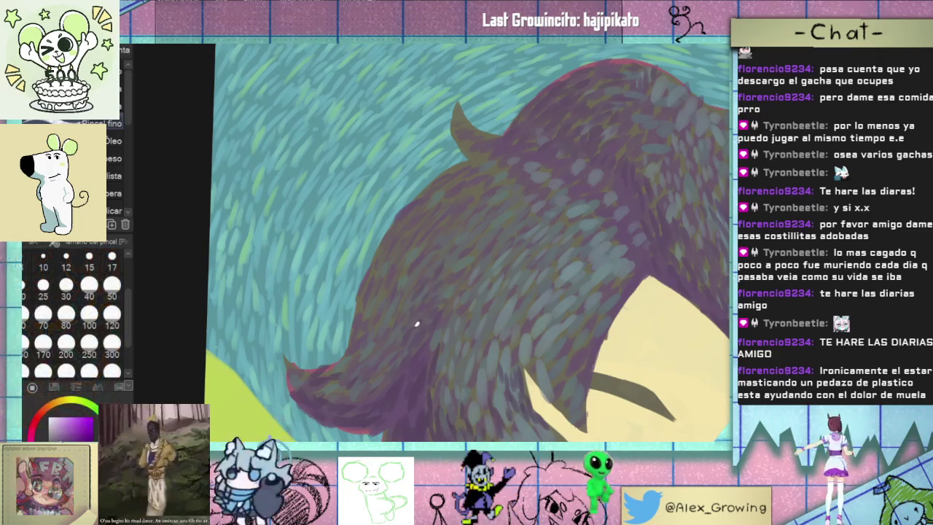
drag(405, 329, 444, 295)
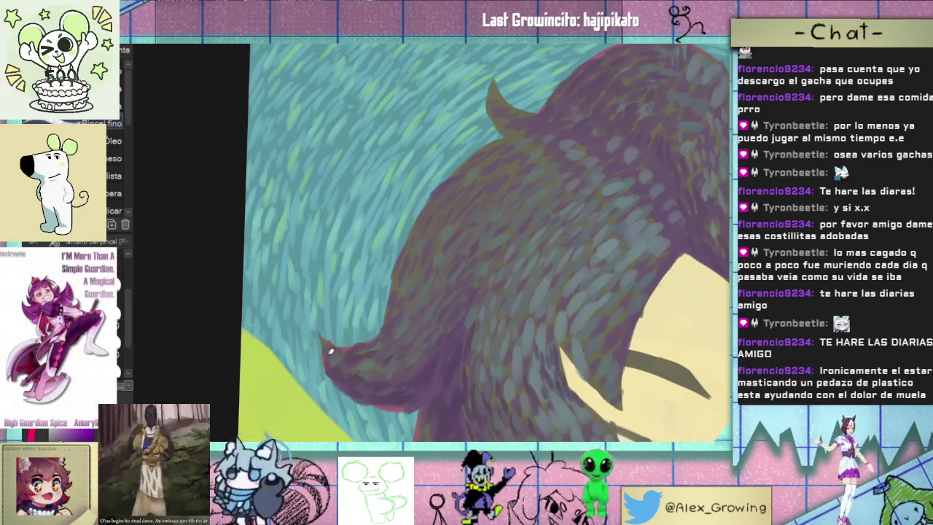
drag(345, 352, 399, 342)
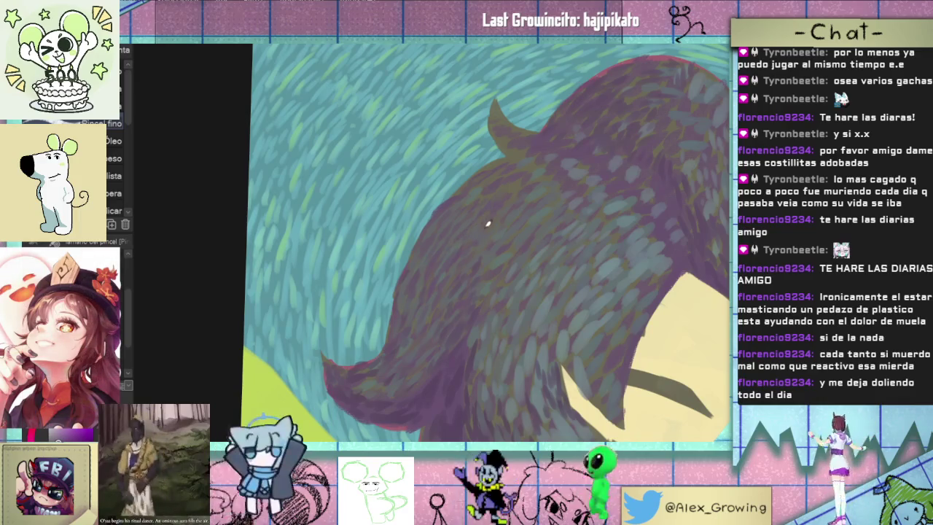
scroll(489, 222, down, 2)
scroll(437, 233, down, 2)
scroll(474, 240, down, 2)
scroll(542, 265, down, 2)
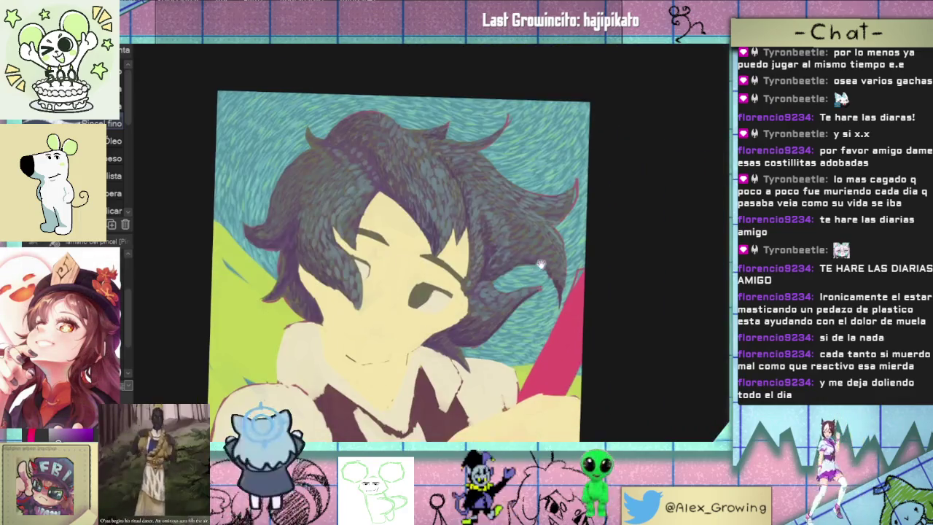
Straighten the view, zoom in and rotate the canvas one step toward the face
drag(542, 264, 524, 236)
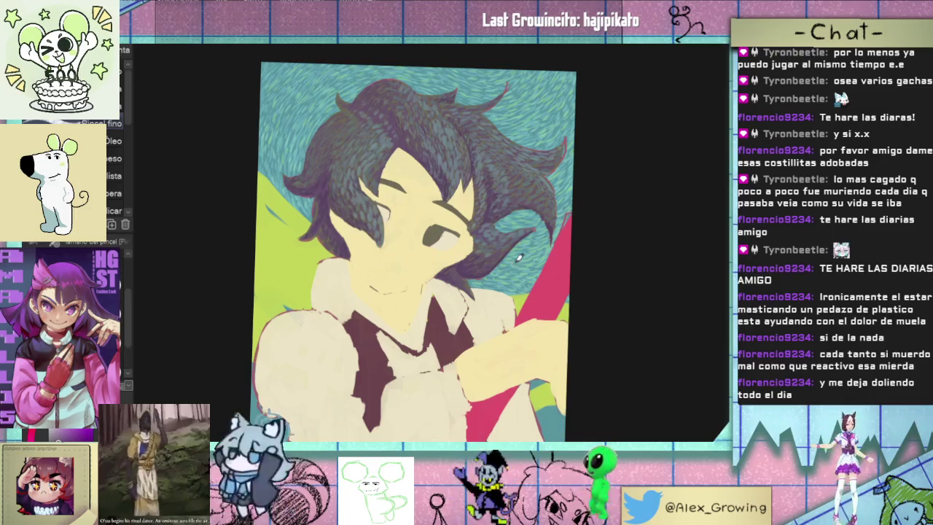
scroll(419, 211, up, 5)
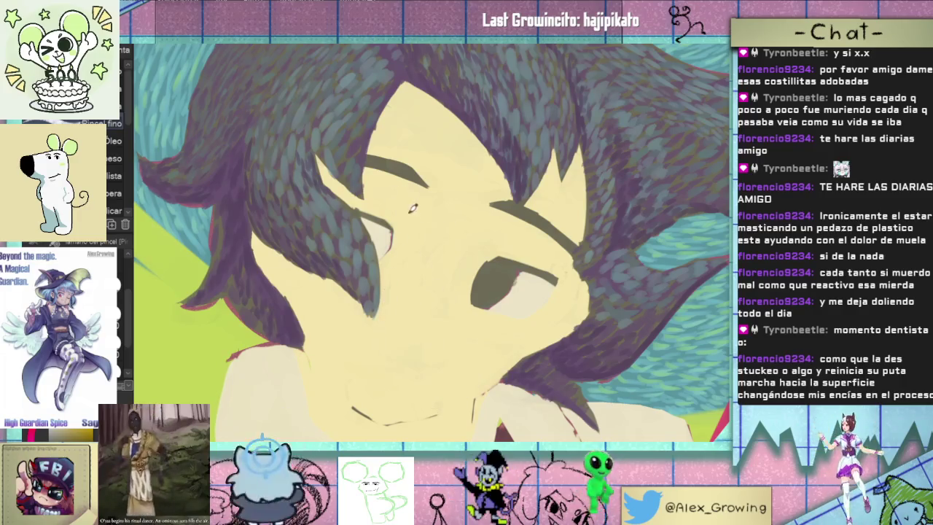
key(minus)
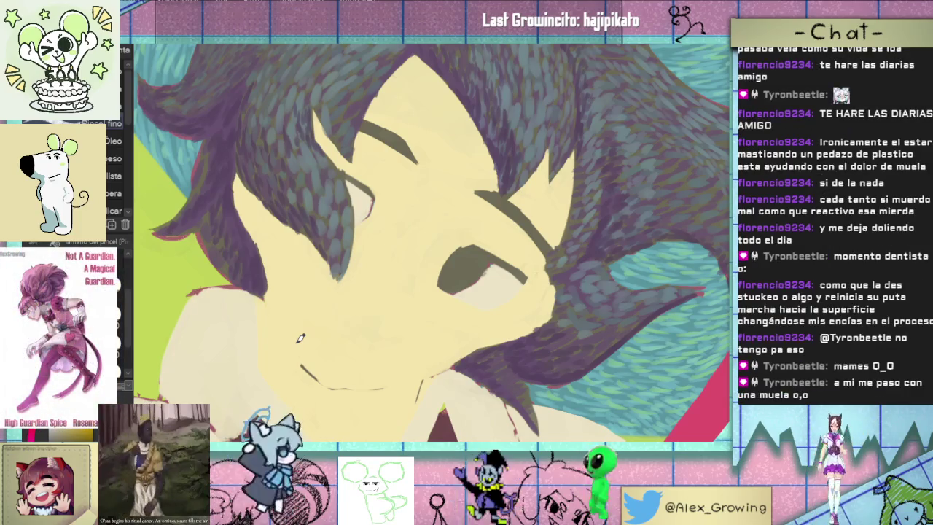
mouse_move(300, 338)
mouse_down()
mouse_move(474, 366)
mouse_move(404, 316)
mouse_up()
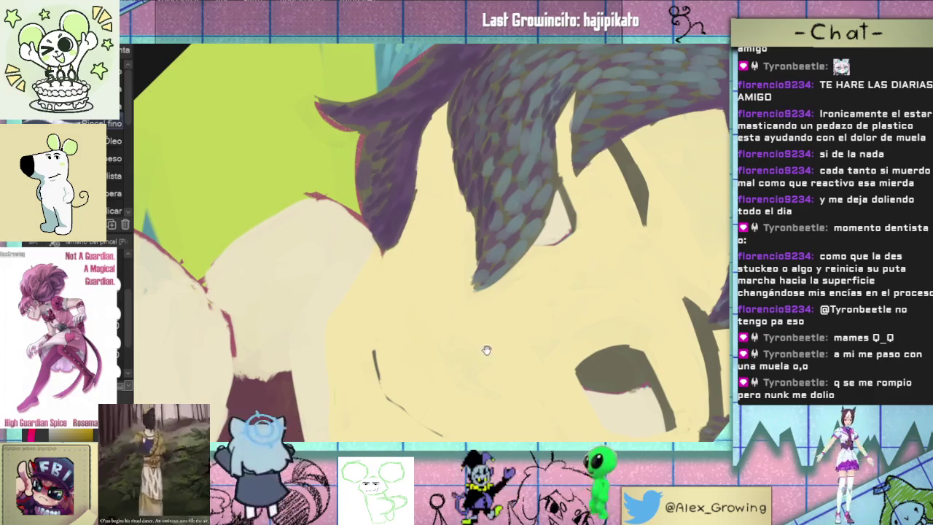
drag(406, 318, 477, 316)
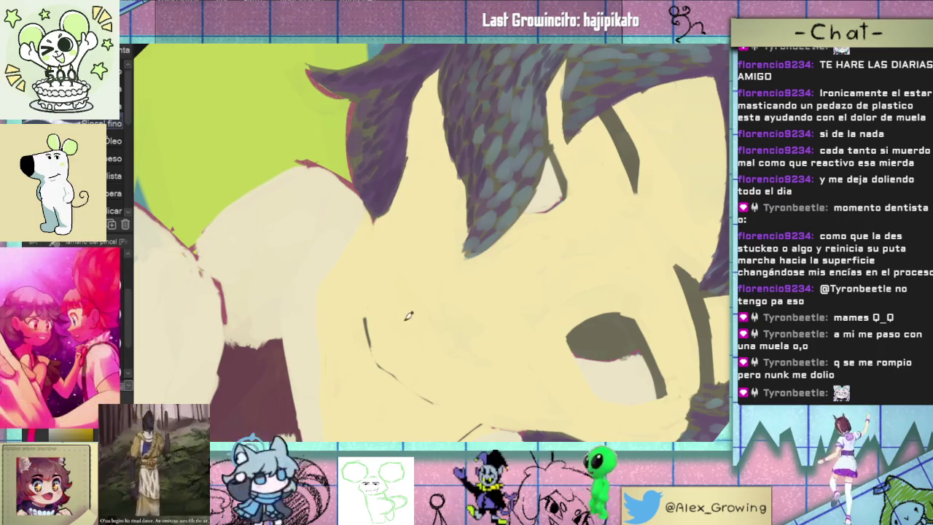
Reposition over the bangs, turn the face upright, then fit the canvas to the window
mouse_move(408, 321)
mouse_down()
mouse_move(496, 282)
mouse_move(404, 335)
mouse_up()
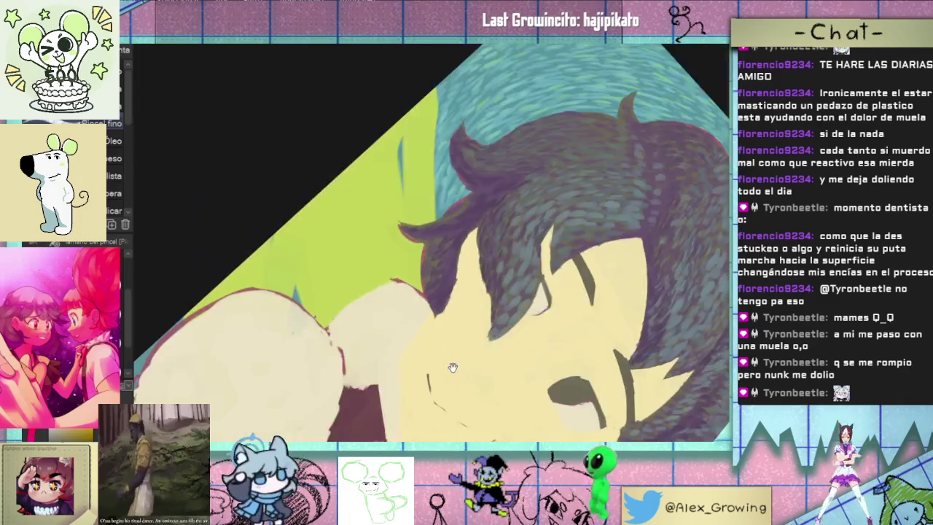
drag(437, 323, 408, 314)
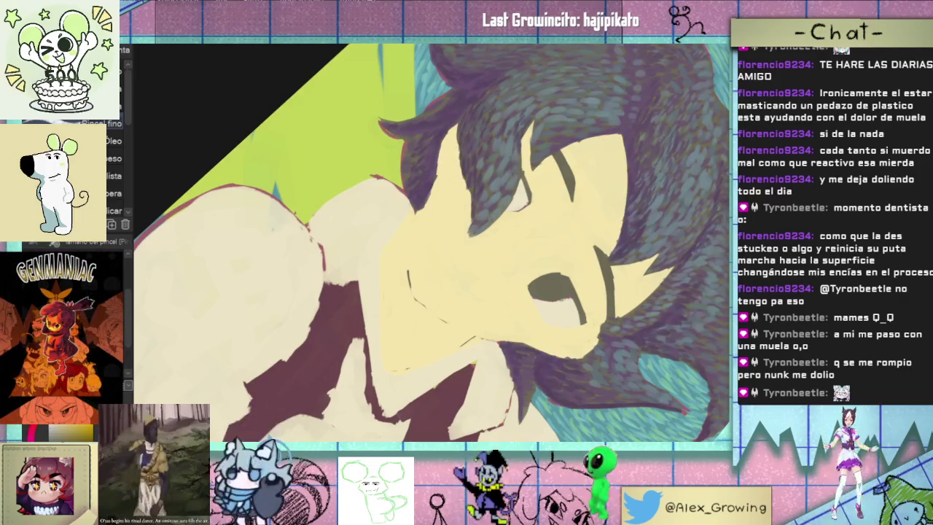
scroll(418, 219, up, 2)
scroll(418, 218, up, 2)
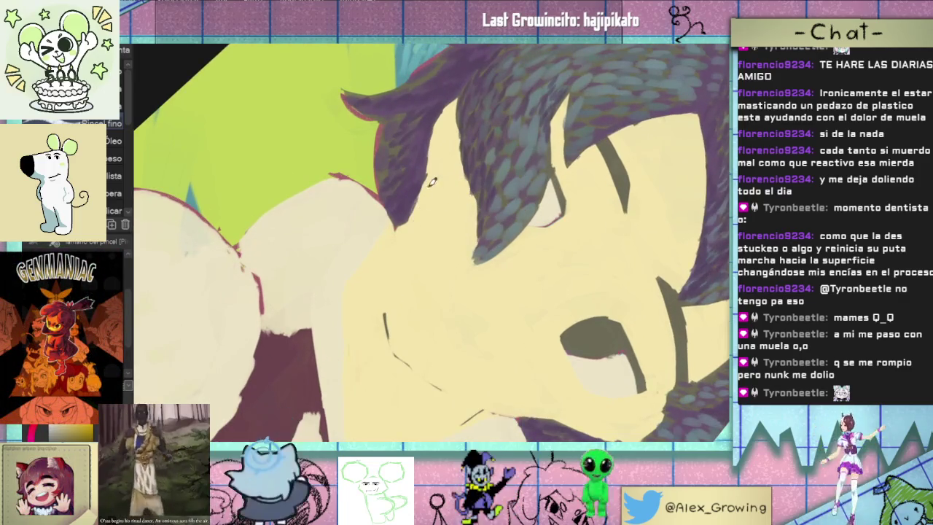
mouse_move(436, 198)
mouse_down()
mouse_move(456, 248)
mouse_move(487, 259)
mouse_up()
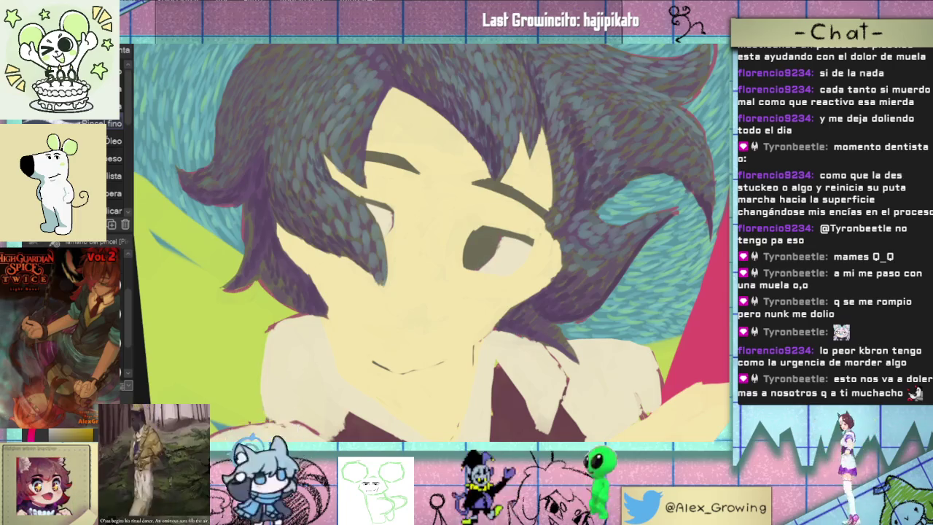
key(ctrl+0)
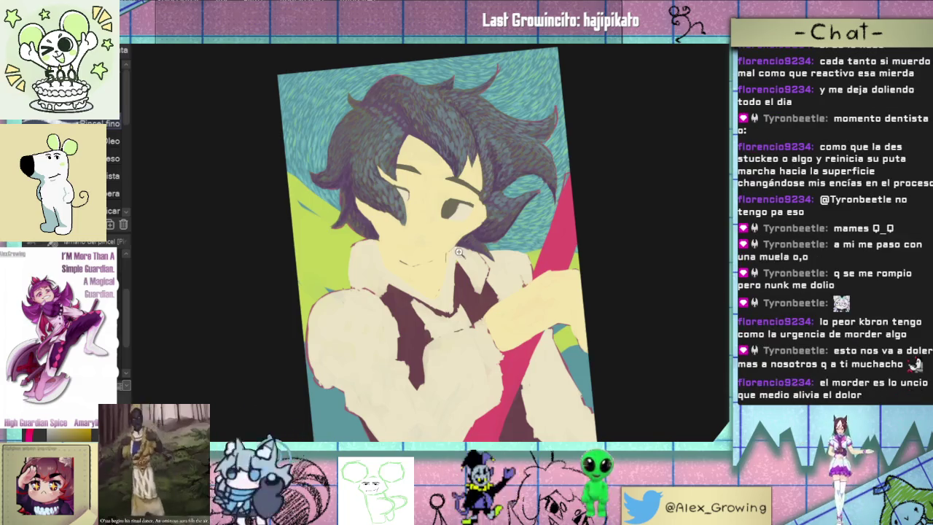
Zoom in on the face and tilt the view the other way over the hair
scroll(460, 253, up, 3)
scroll(510, 277, up, 2)
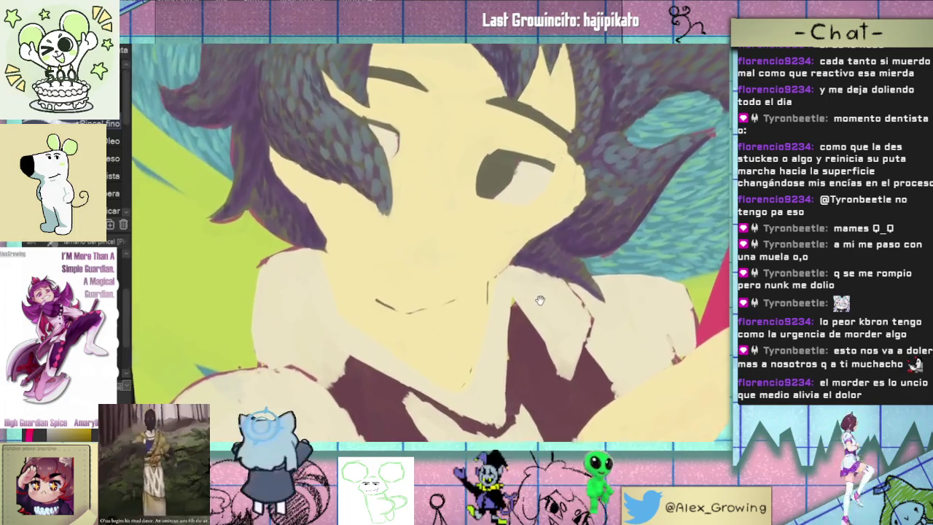
drag(542, 299, 539, 317)
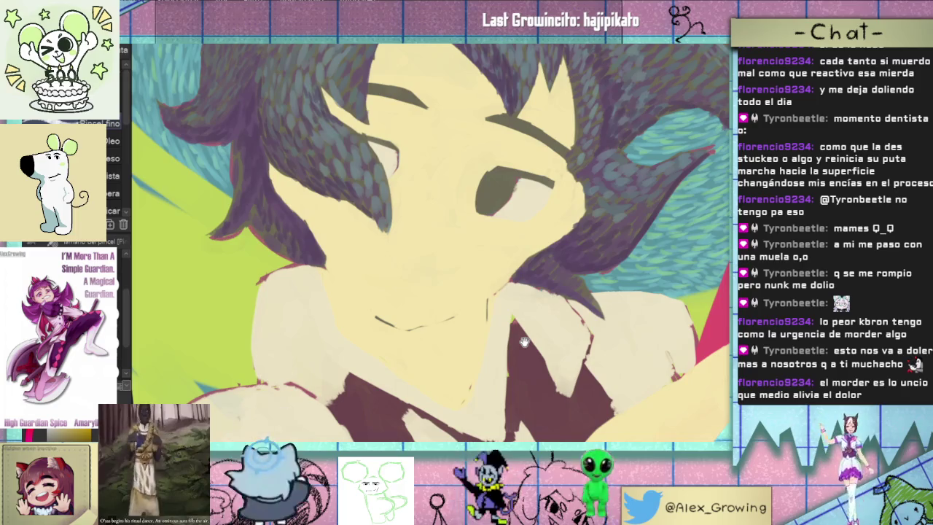
drag(523, 342, 508, 293)
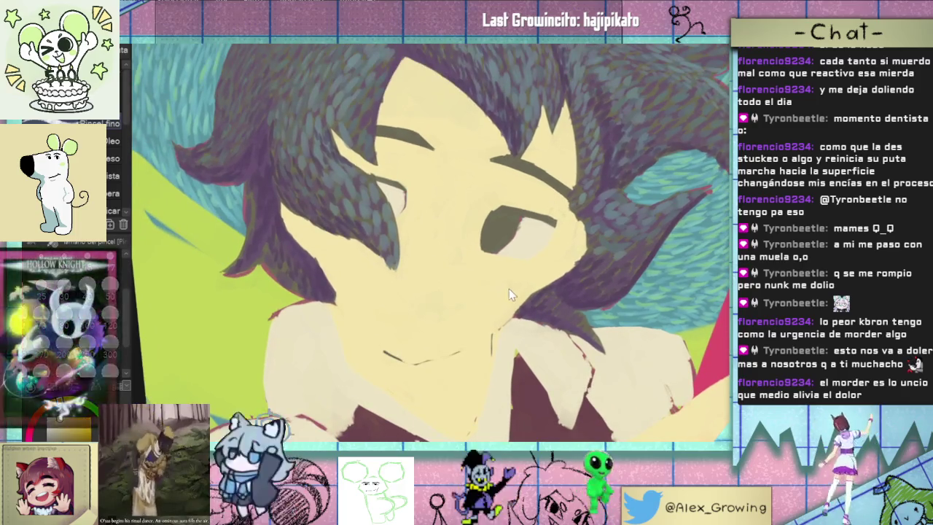
scroll(508, 289, up, 1)
scroll(496, 281, up, 1)
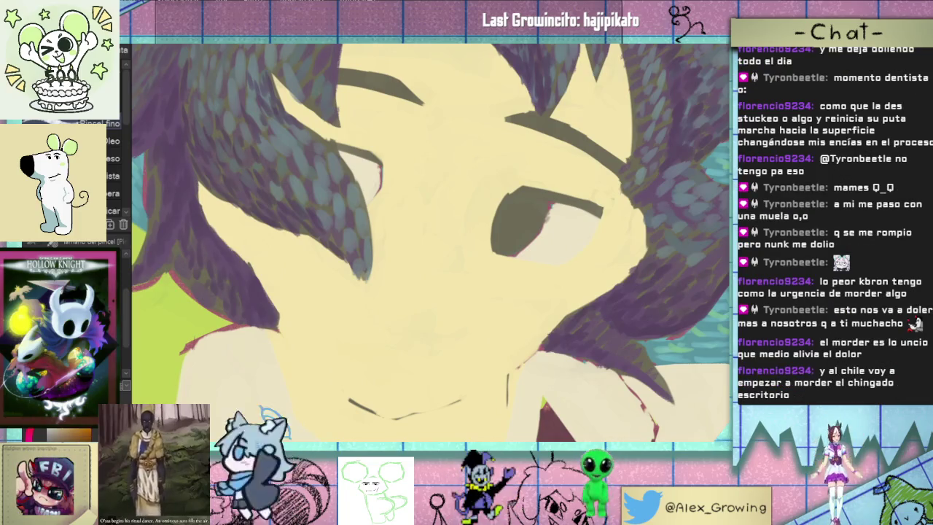
mouse_move(494, 381)
mouse_down()
mouse_move(339, 308)
mouse_move(347, 321)
mouse_up()
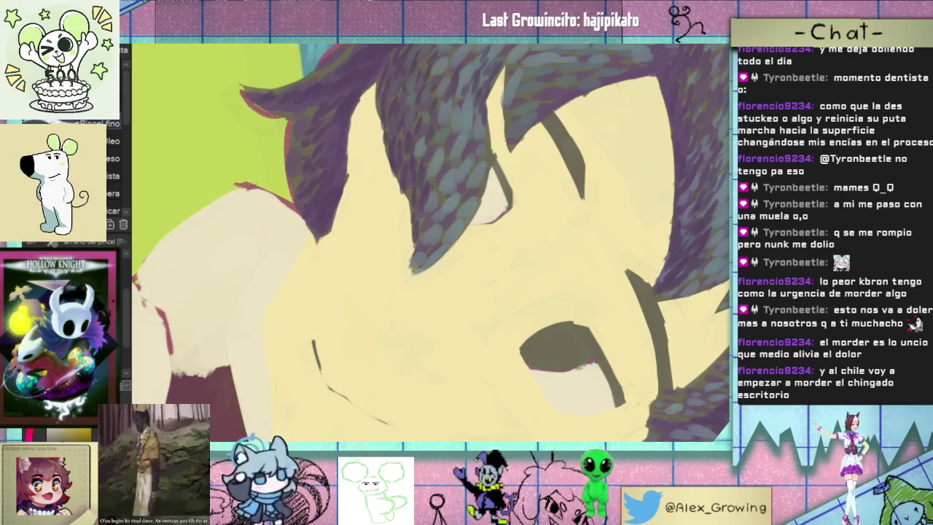
Try a lavender stroke on the cheek, undo it, and zoom in
drag(324, 333, 322, 282)
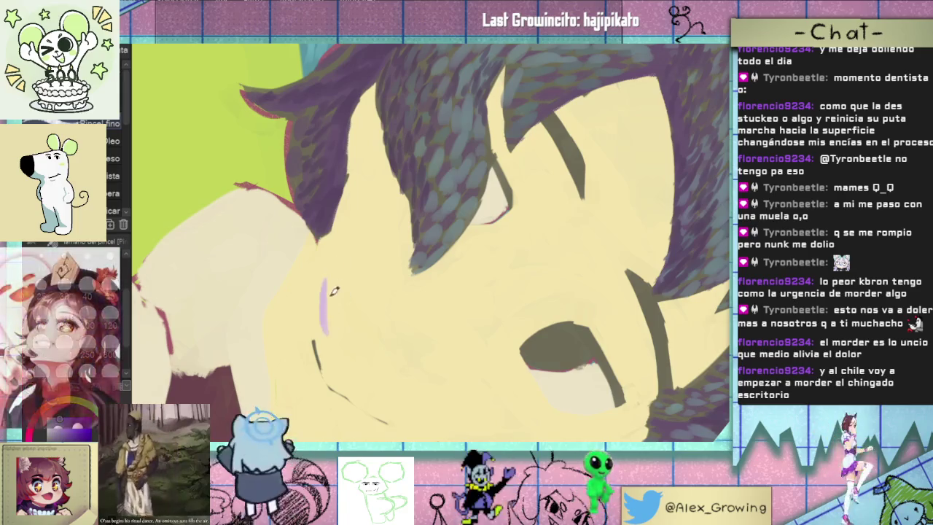
key(ctrl+z)
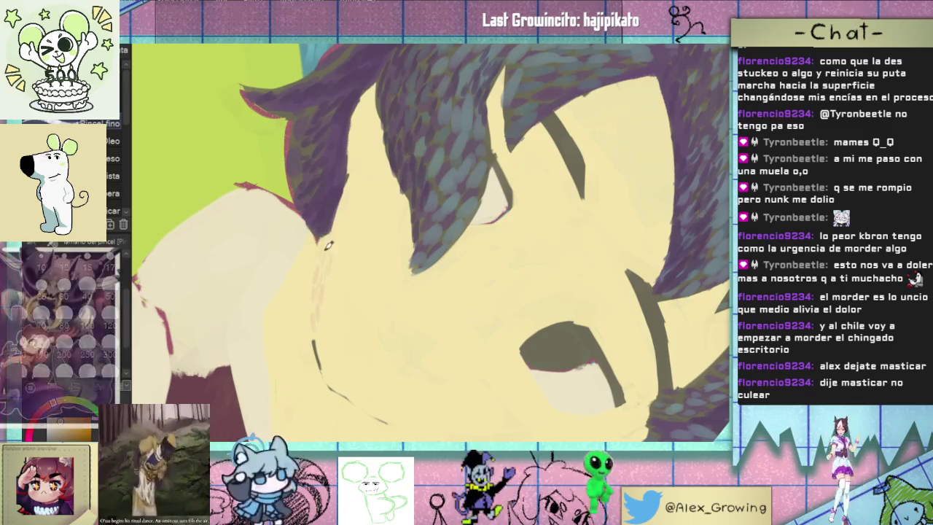
scroll(328, 245, up, 1)
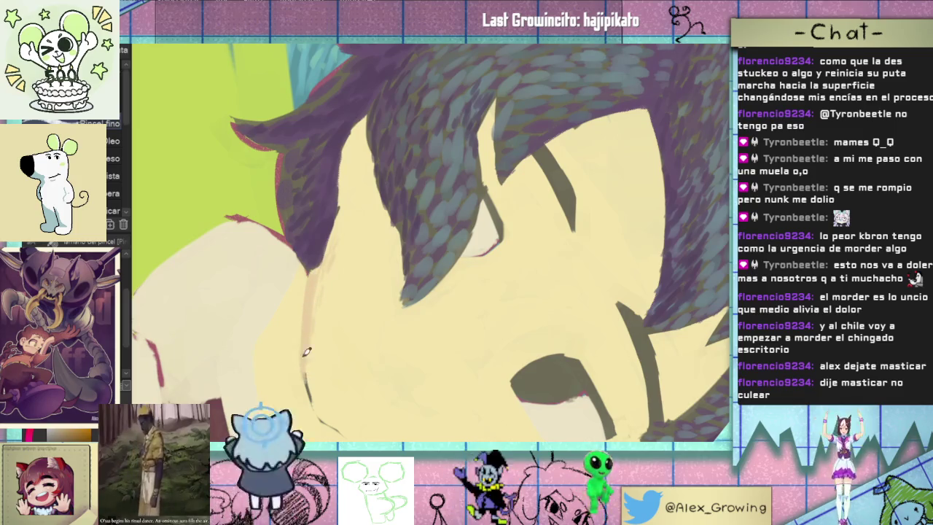
Rotate the canvas to a comfortable angle for painting along the neck
drag(317, 269, 436, 290)
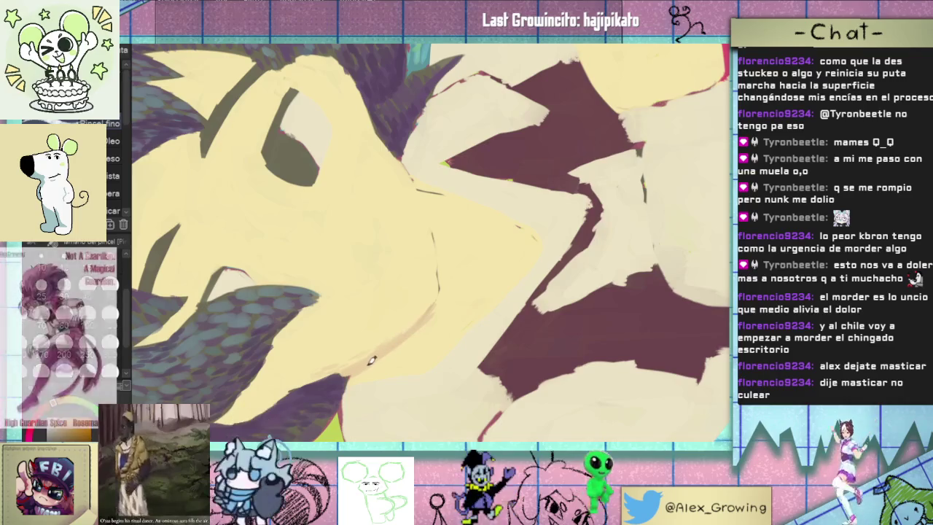
drag(370, 368, 494, 371)
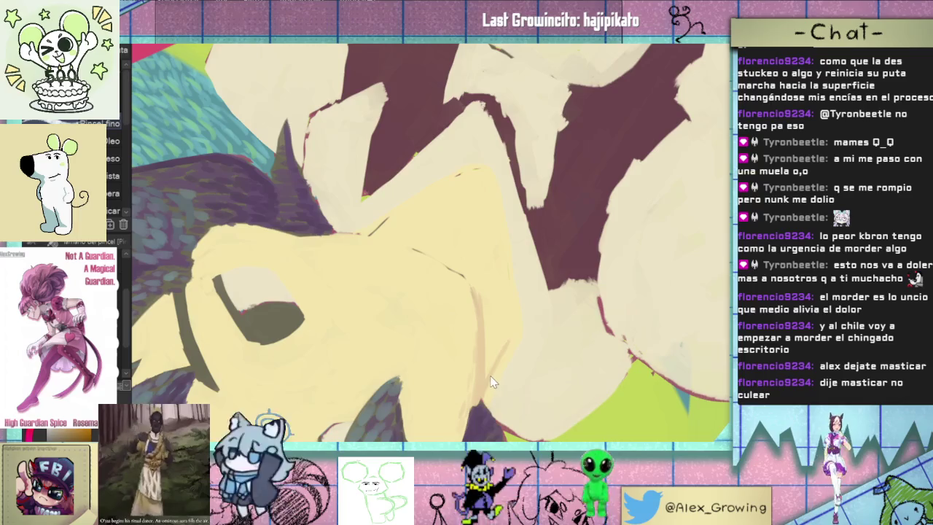
mouse_move(484, 388)
mouse_down()
mouse_move(436, 389)
mouse_move(473, 328)
mouse_up()
scroll(525, 227, up, 3)
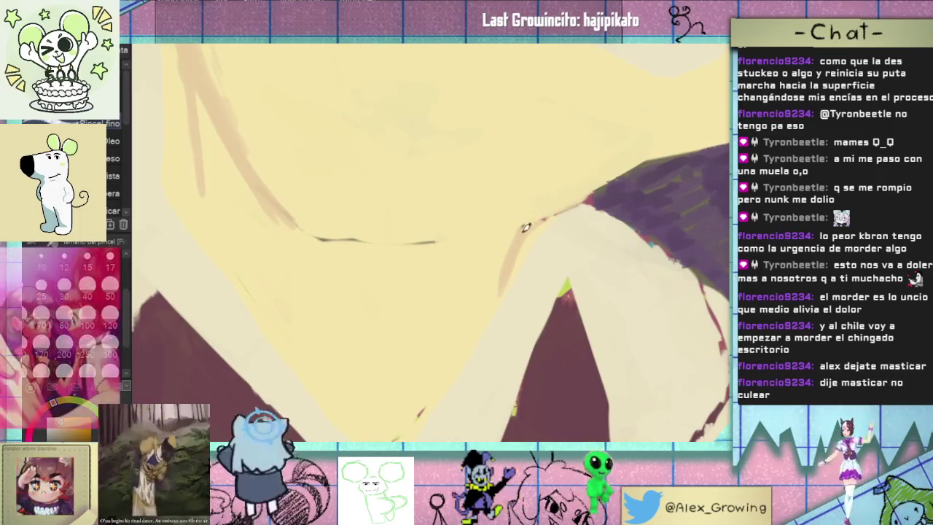
drag(523, 232, 569, 166)
mouse_move(495, 209)
mouse_down()
mouse_move(459, 357)
mouse_move(434, 350)
mouse_up()
mouse_move(431, 302)
mouse_down()
mouse_move(430, 346)
mouse_move(446, 244)
mouse_move(438, 278)
mouse_up()
Draw a brown line along the neck, then view the whole illustration upright
mouse_move(449, 243)
mouse_down()
mouse_move(459, 218)
mouse_move(441, 260)
mouse_move(417, 393)
mouse_up()
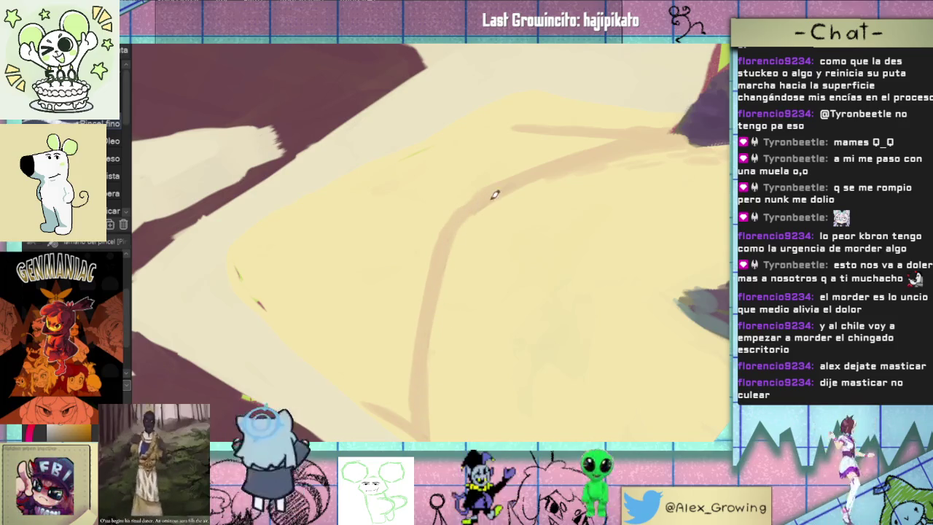
drag(516, 153, 414, 372)
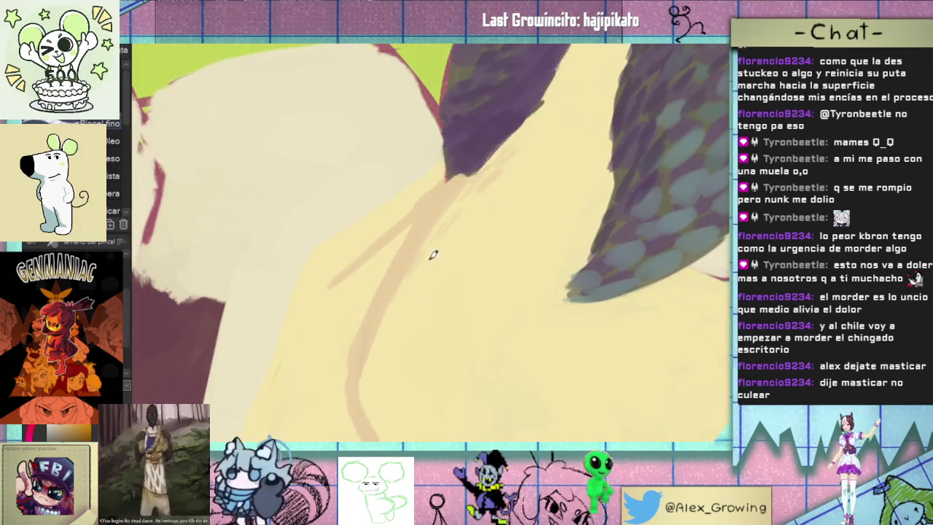
scroll(433, 254, down, 5)
mouse_move(433, 254)
mouse_down()
mouse_move(524, 257)
mouse_move(405, 229)
mouse_move(437, 187)
mouse_up()
scroll(524, 256, up, 5)
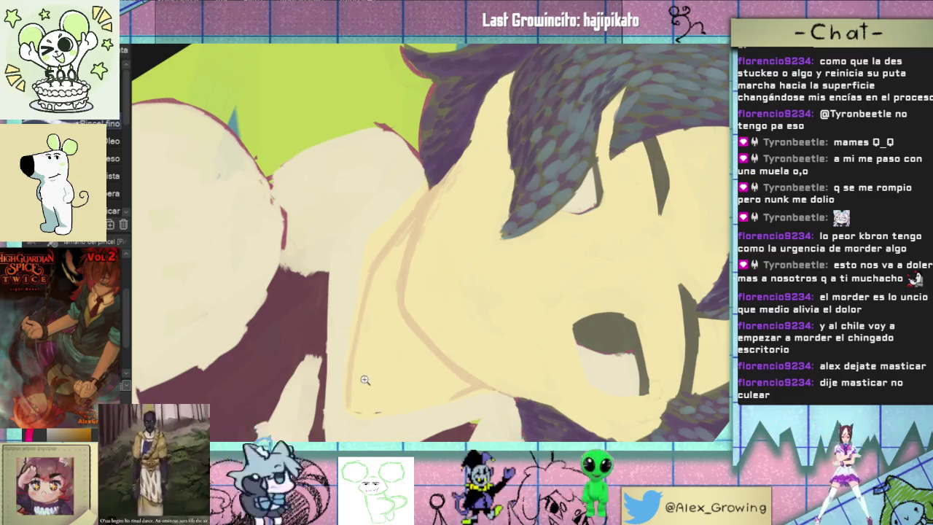
Zoom out to see the tilted face, then zoom back in toward the hair
scroll(355, 359, down, 3)
drag(356, 359, 435, 360)
scroll(435, 360, up, 2)
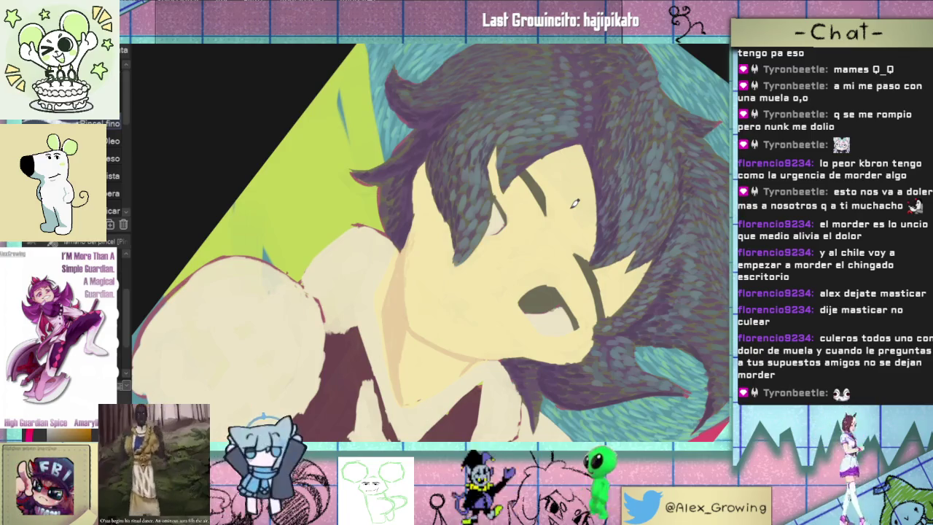
scroll(435, 271, up, 2)
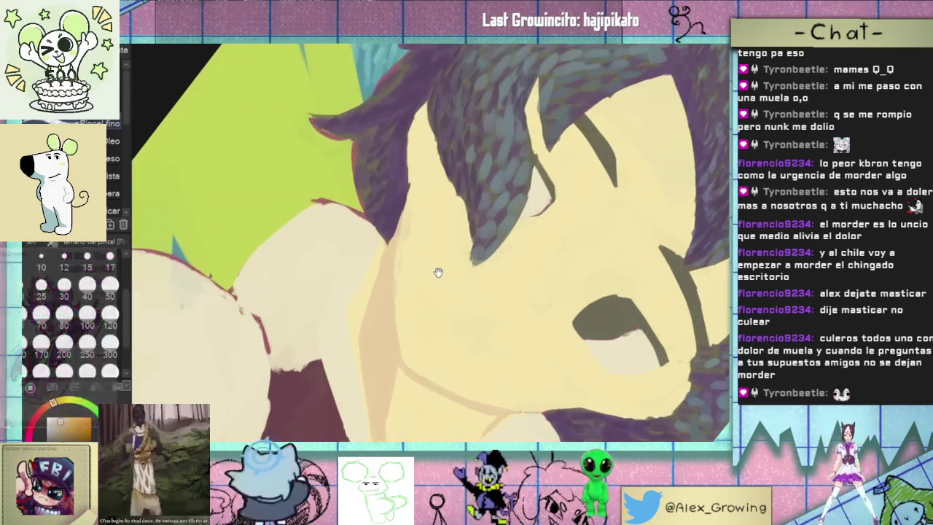
scroll(408, 271, up, 2)
scroll(406, 301, up, 2)
Pan and tilt the view onto the hair strands over the face to dab purple and teal strokes
drag(406, 301, 429, 250)
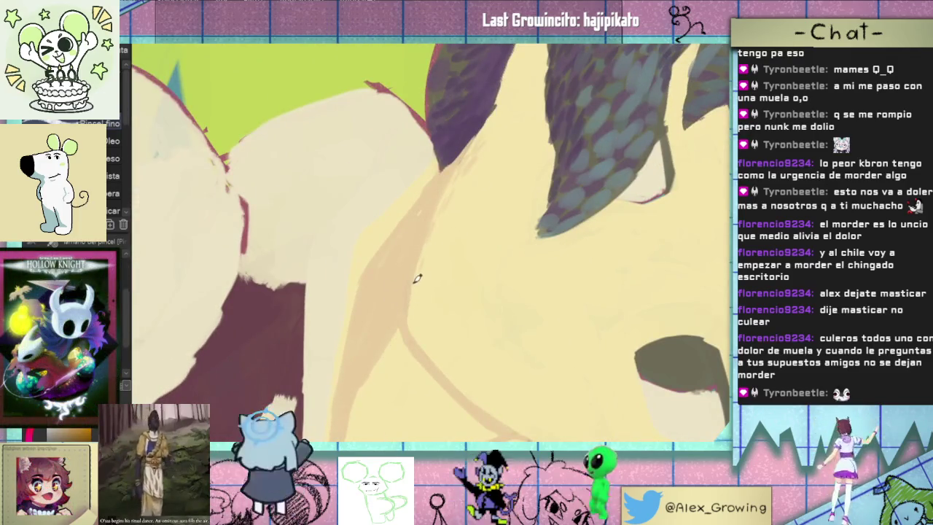
drag(447, 211, 427, 255)
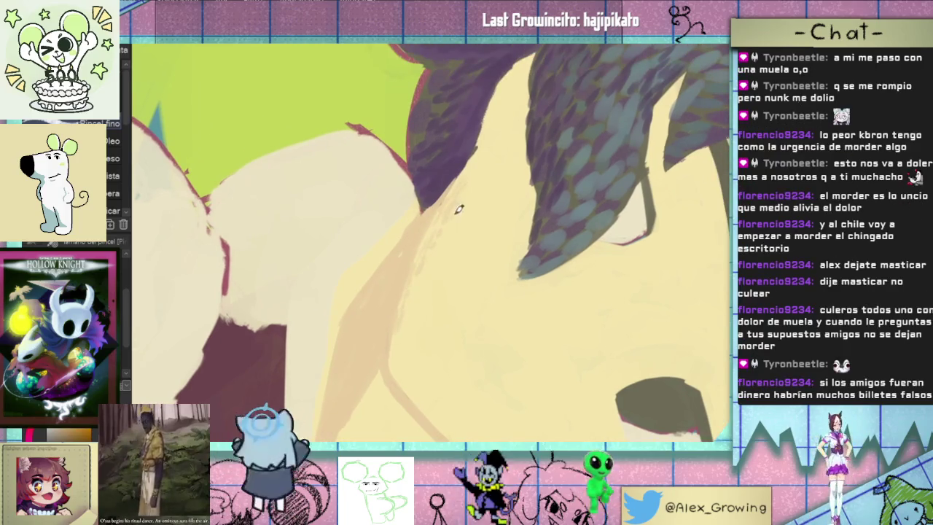
drag(471, 187, 441, 245)
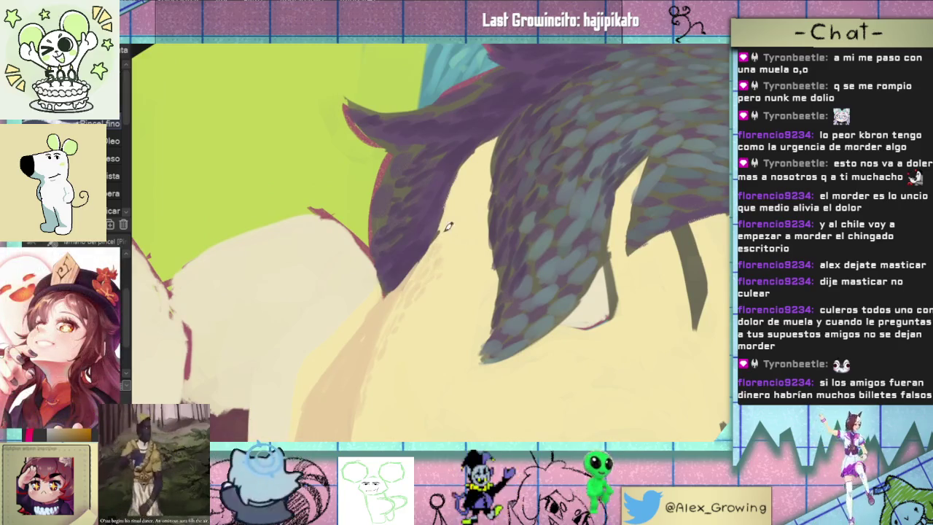
drag(451, 234, 441, 259)
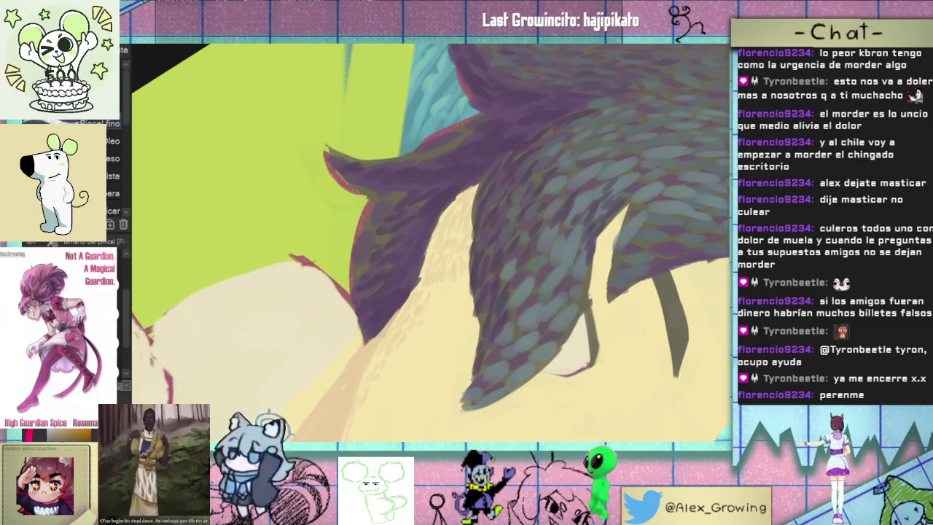
Rotate the face near-upright and zoom in to dab tan shading on the skin under the hair
mouse_move(379, 240)
mouse_down()
mouse_move(410, 290)
mouse_move(372, 319)
mouse_up()
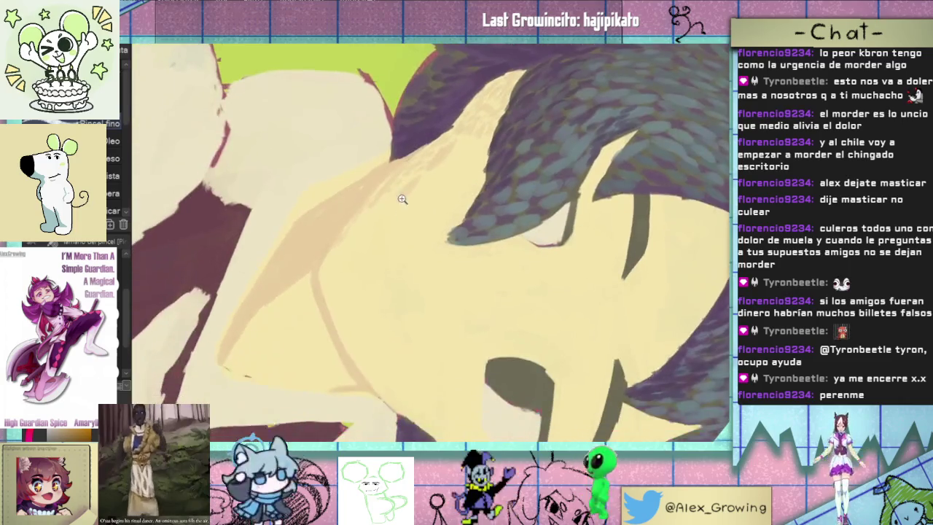
drag(408, 241, 375, 267)
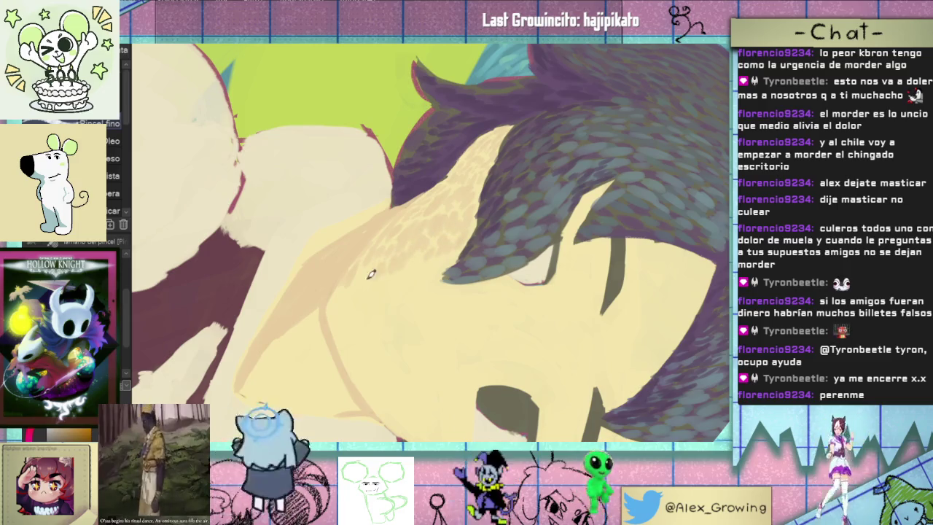
scroll(339, 289, down, 3)
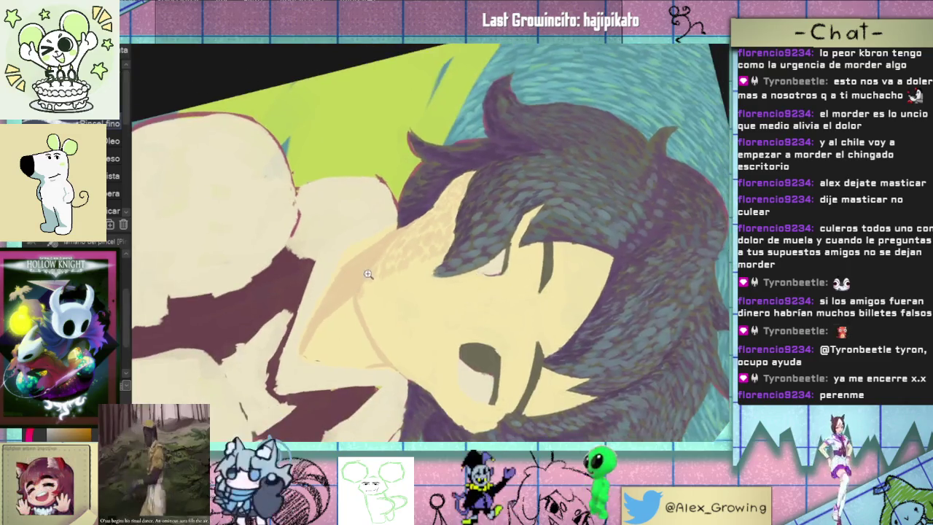
scroll(368, 277, up, 3)
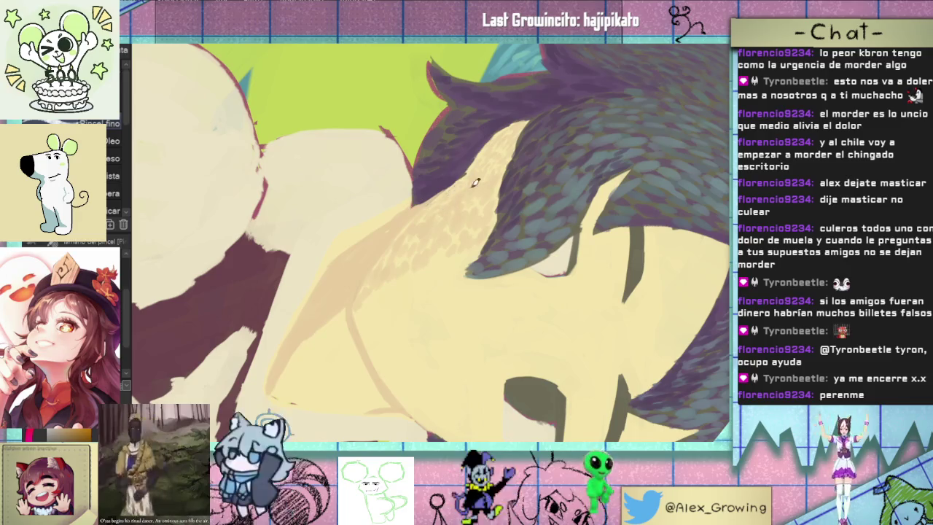
scroll(469, 180, down, 3)
mouse_move(470, 180)
mouse_down()
mouse_move(555, 260)
mouse_move(448, 281)
mouse_up()
scroll(448, 280, up, 3)
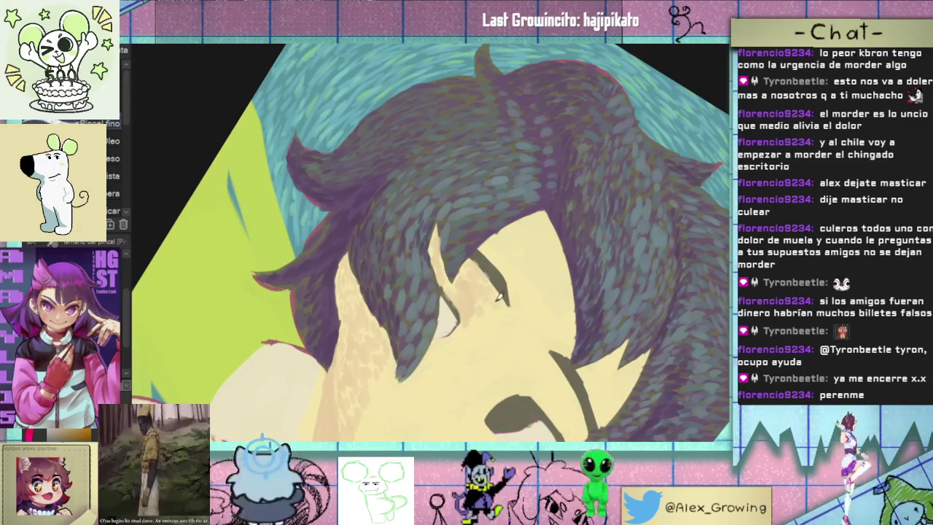
Rotate and zoom onto the face and dab pale shading strokes around the eye and cheek
drag(551, 268, 468, 203)
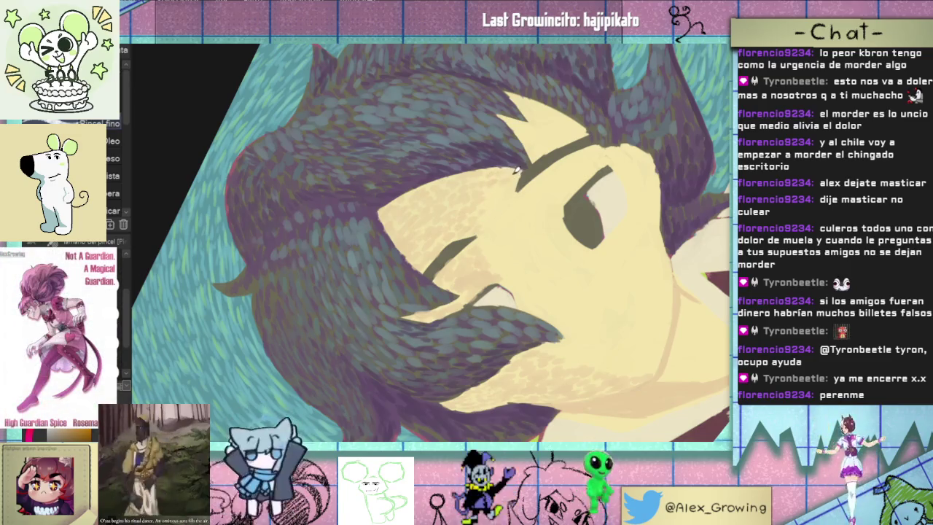
scroll(479, 171, down, 5)
scroll(534, 278, up, 3)
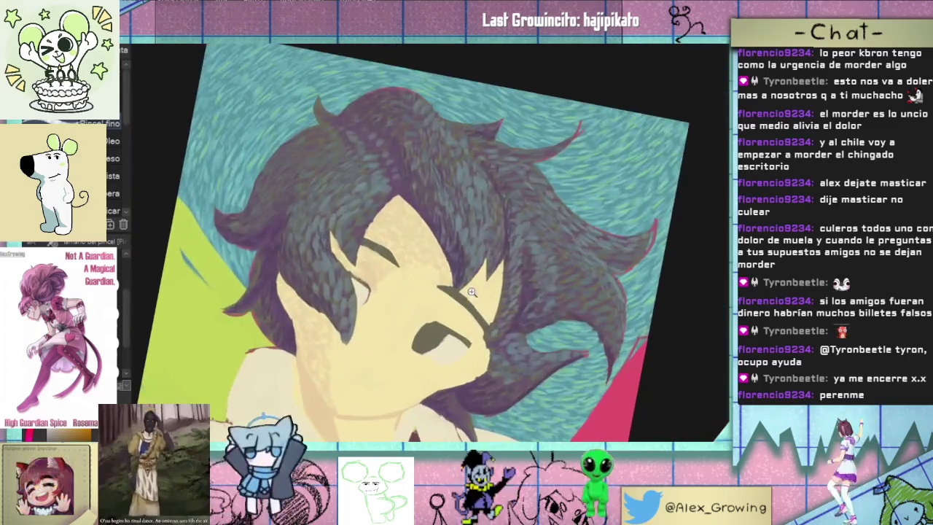
scroll(474, 290, up, 2)
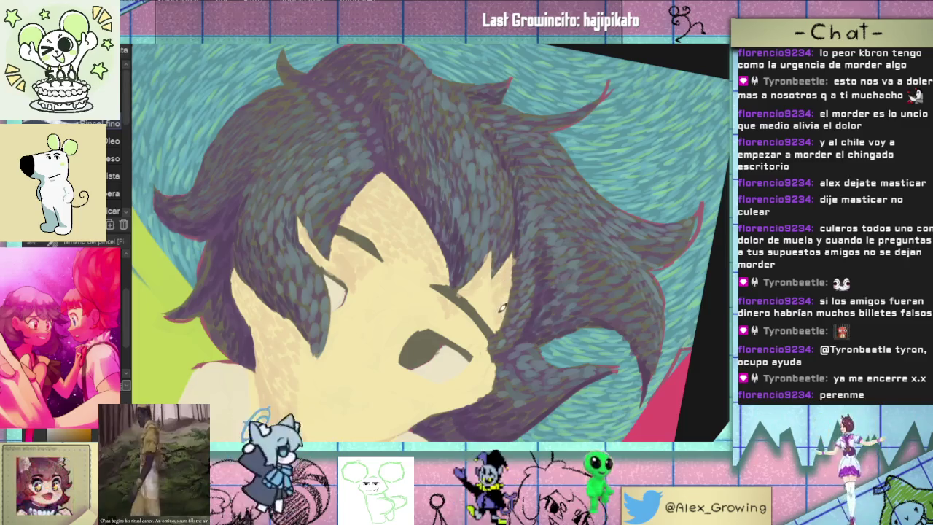
scroll(512, 267, down, 5)
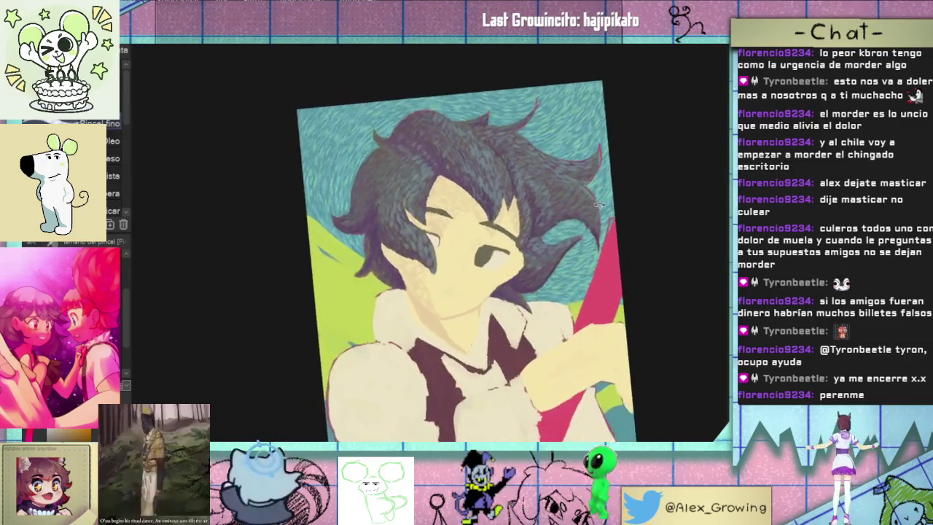
scroll(518, 242, up, 6)
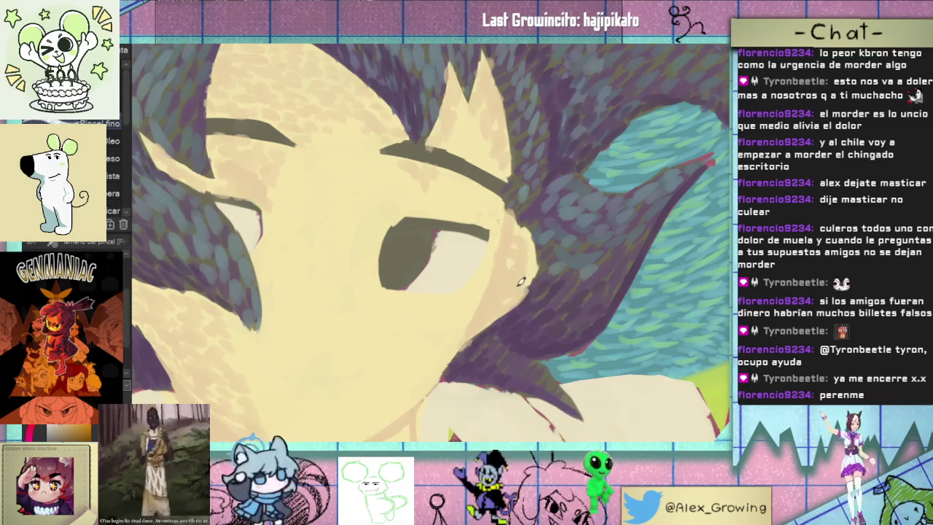
Toggle twice between Fit to Window and the 100% face close-up to check the whole artwork
key(ctrl+0)
key(ctrl+alt+0)
key(ctrl+0)
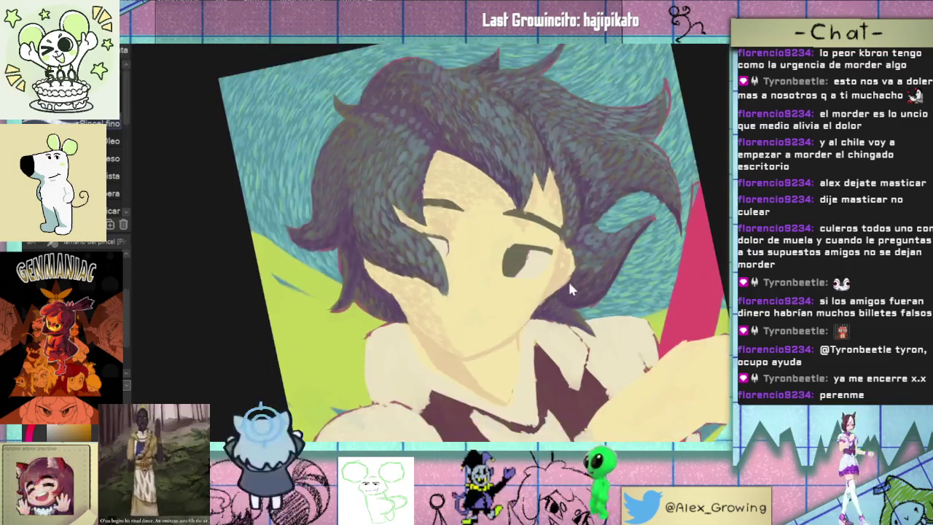
key(ctrl+alt+0)
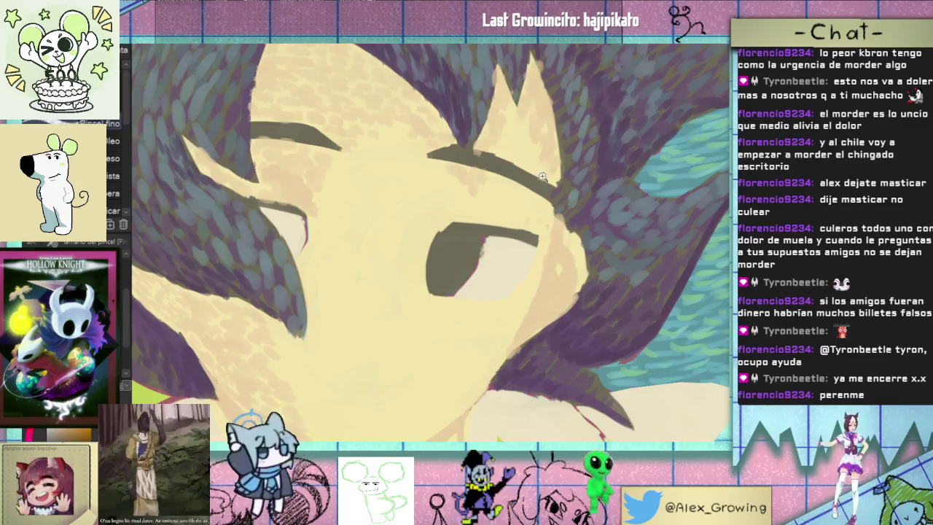
scroll(566, 162, down, 2)
scroll(566, 162, down, 2)
scroll(566, 161, up, 4)
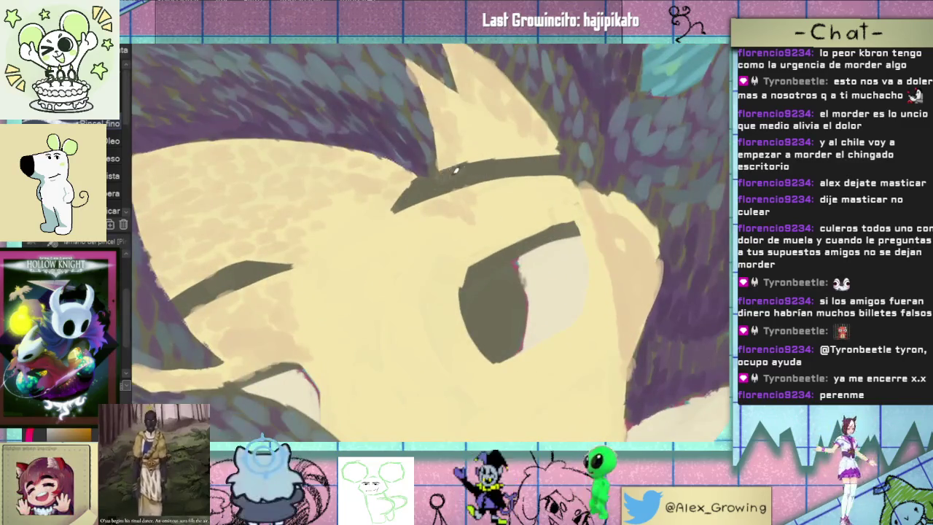
scroll(476, 211, down, 3)
scroll(512, 208, up, 3)
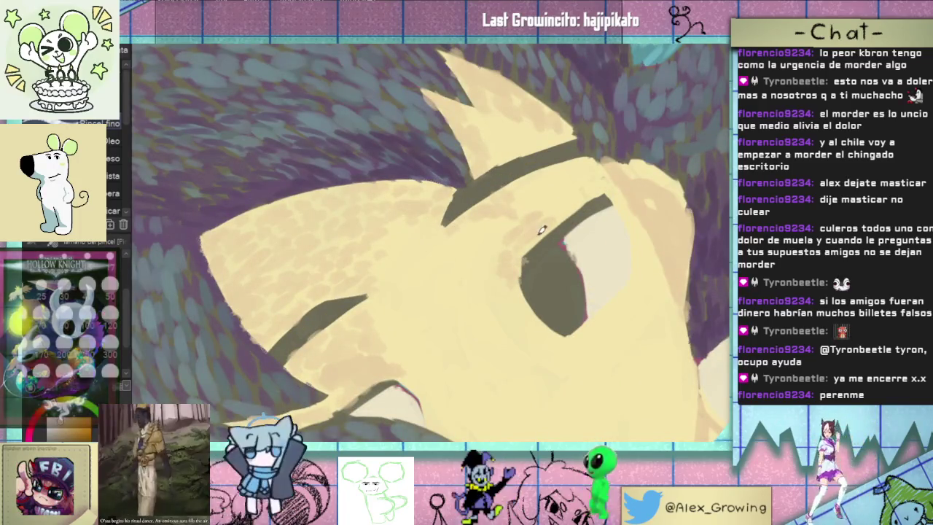
scroll(503, 248, down, 5)
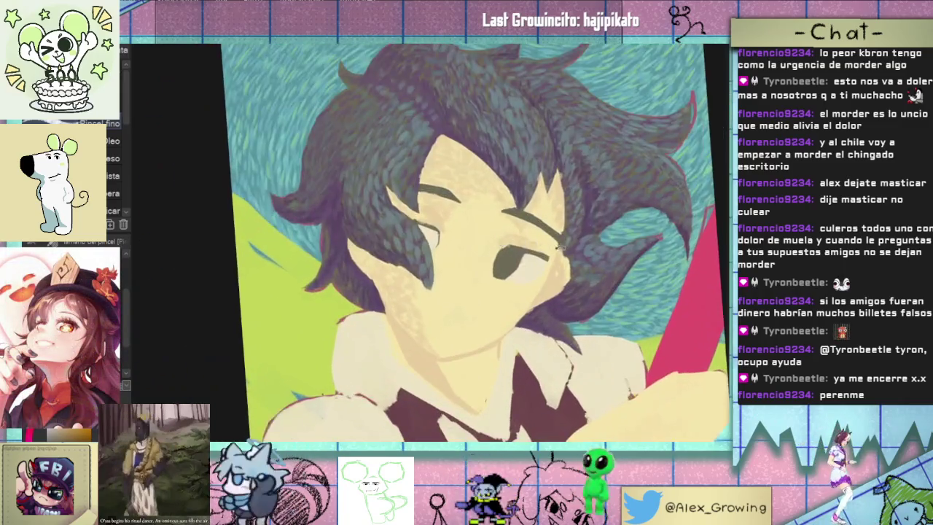
drag(561, 248, 426, 335)
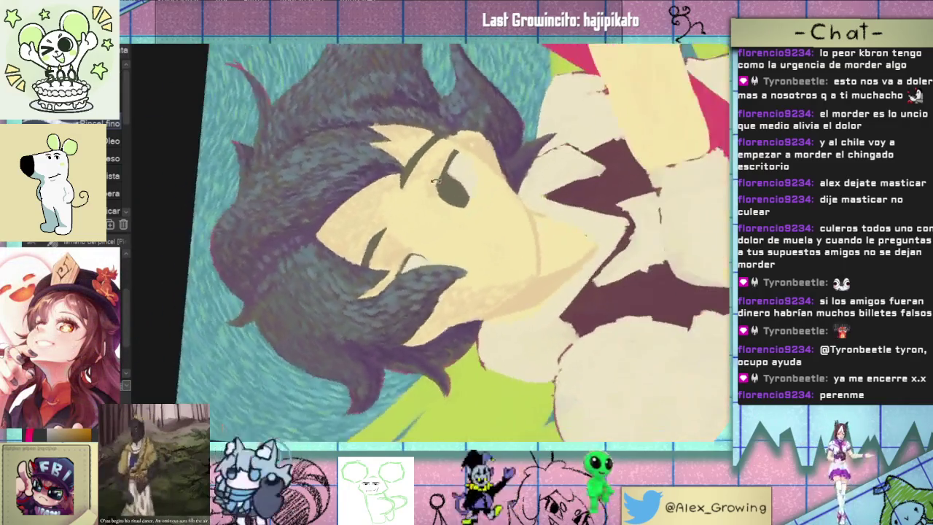
Zoom in and bring the character's face into view
scroll(426, 335, up, 3)
scroll(394, 306, up, 2)
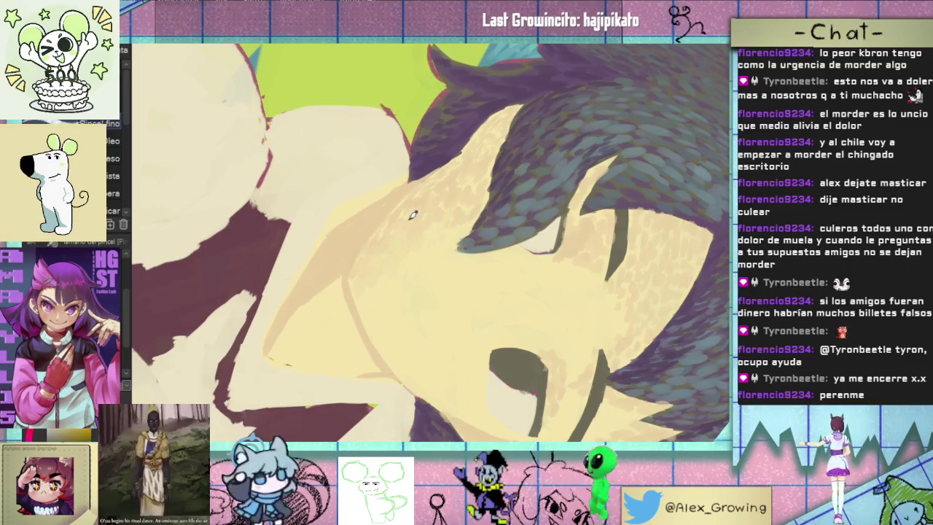
scroll(410, 221, up, 4)
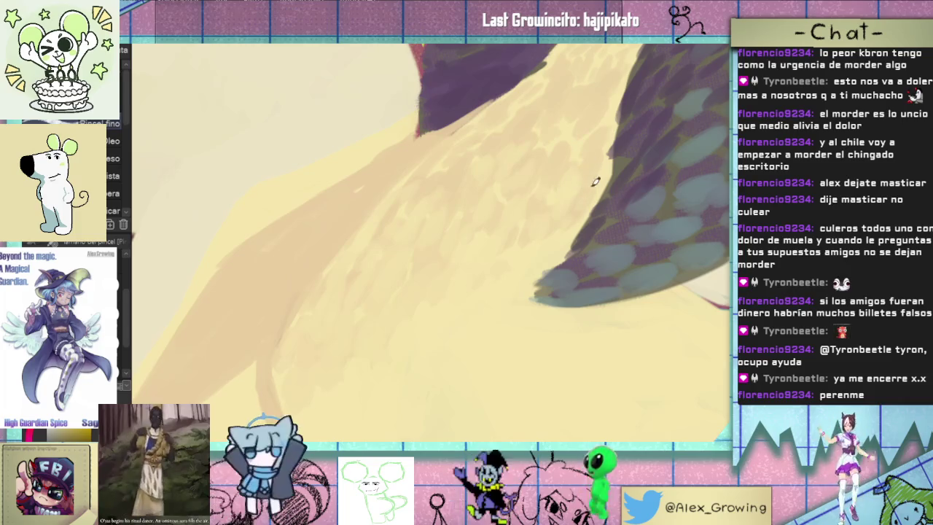
mouse_move(604, 173)
mouse_down()
mouse_move(521, 275)
mouse_move(444, 244)
mouse_up()
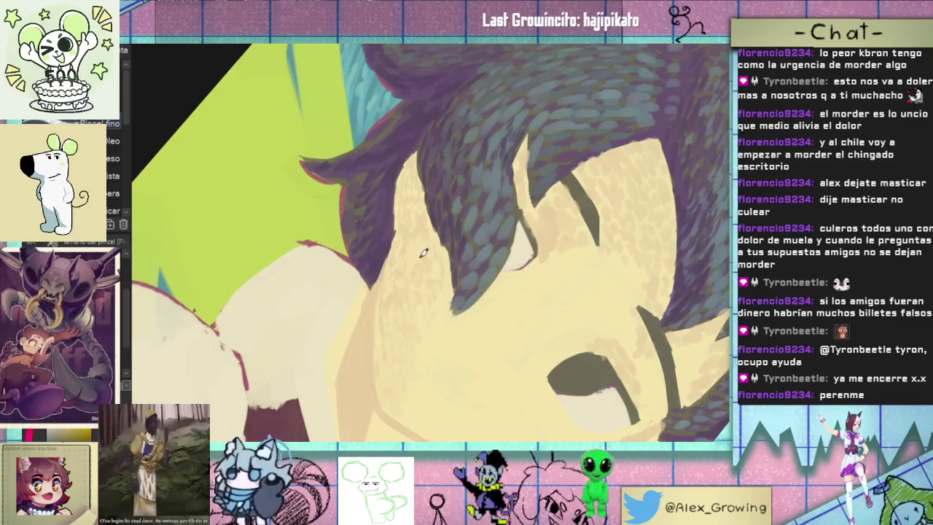
Rotate and enlarge the view around the face, paint purple shading on the cheek, then pull back
mouse_move(409, 242)
mouse_down()
mouse_move(585, 199)
mouse_move(488, 328)
mouse_move(535, 246)
mouse_move(483, 250)
mouse_up()
scroll(480, 334, up, 5)
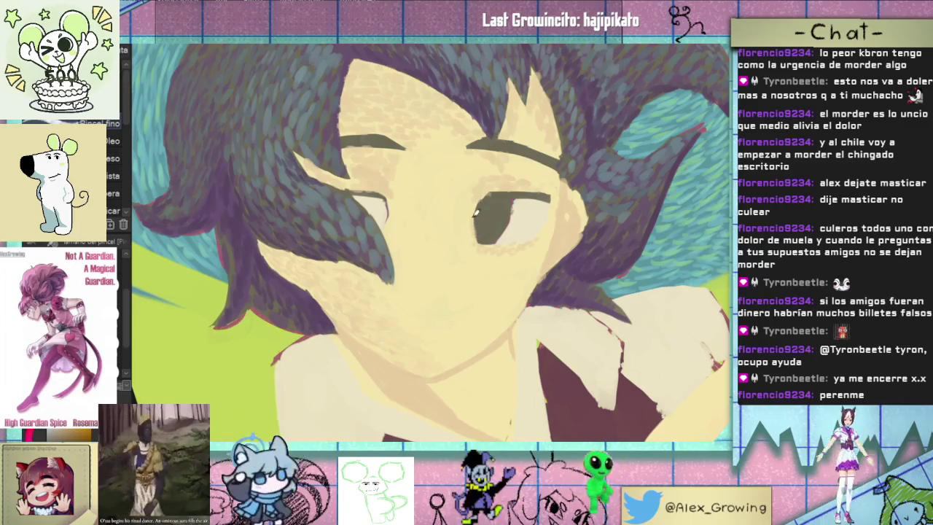
drag(542, 247, 403, 238)
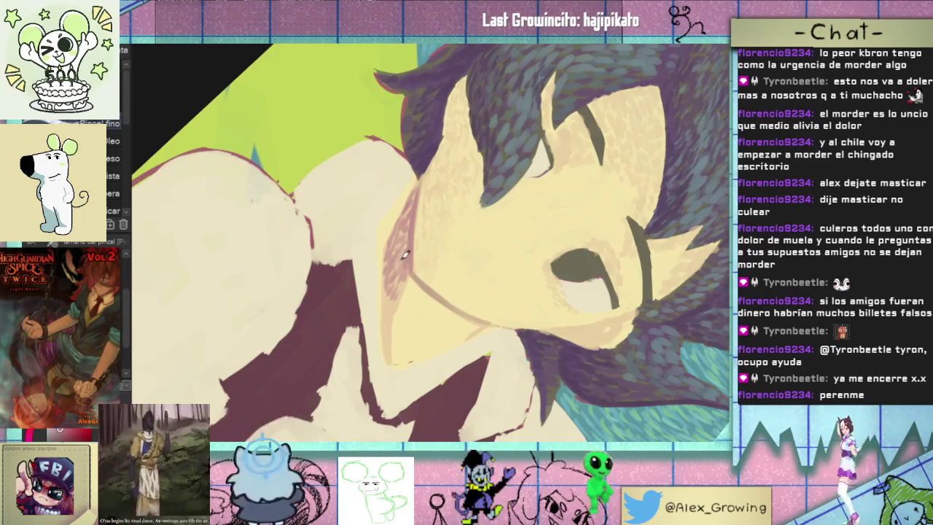
drag(390, 282, 407, 315)
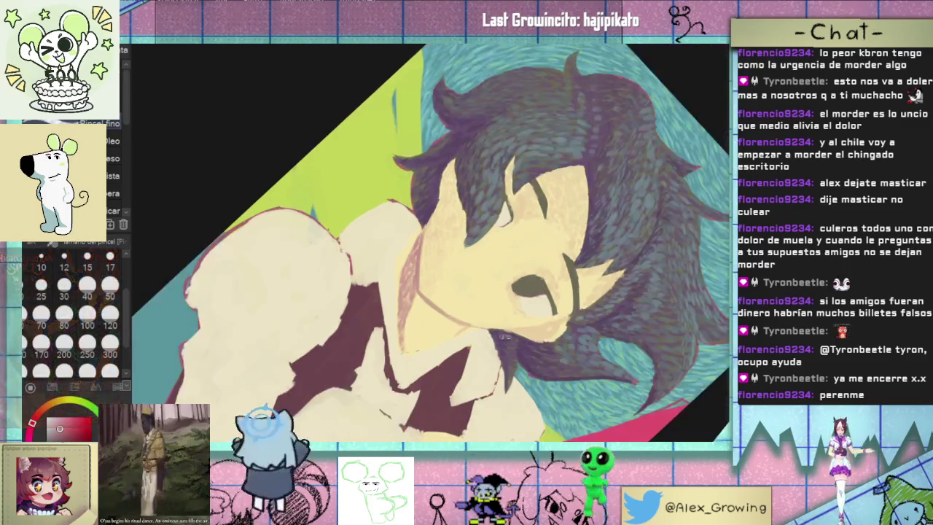
mouse_move(391, 359)
mouse_down()
mouse_move(537, 221)
mouse_move(543, 228)
mouse_up()
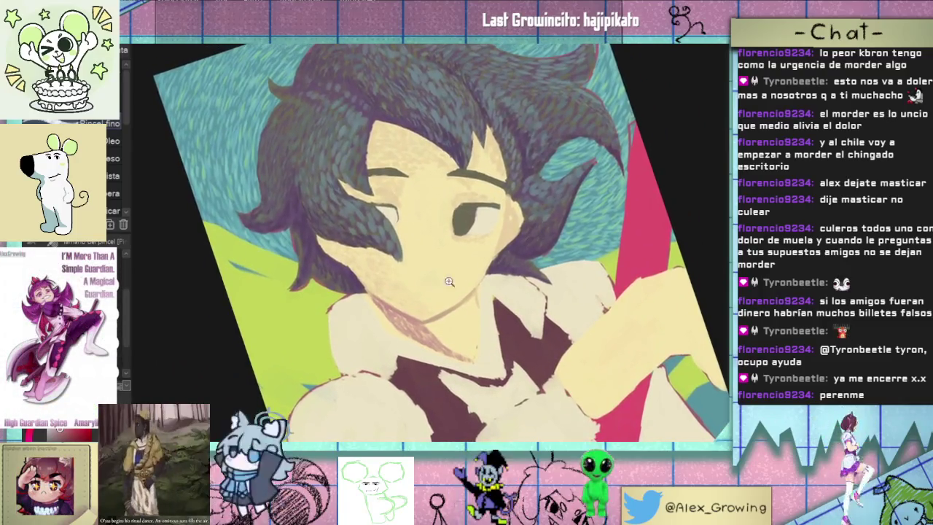
Rotate and zoom the view around the chin and neck, bringing the tilted face back
scroll(470, 351, up, 5)
drag(408, 313, 438, 284)
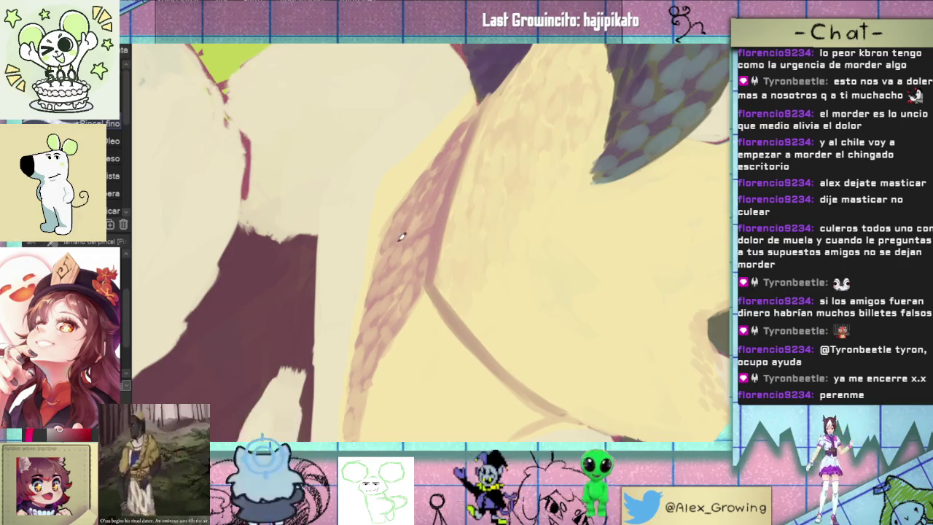
scroll(394, 270, down, 5)
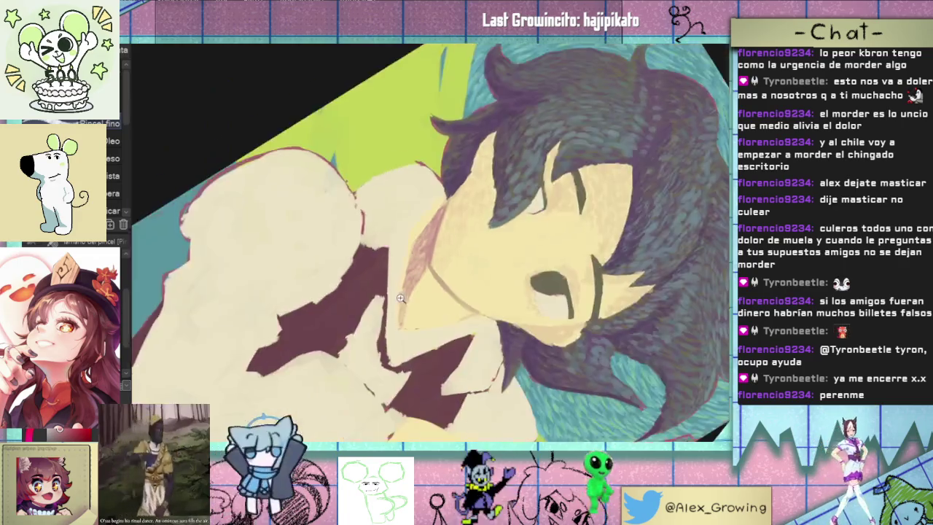
scroll(419, 261, up, 5)
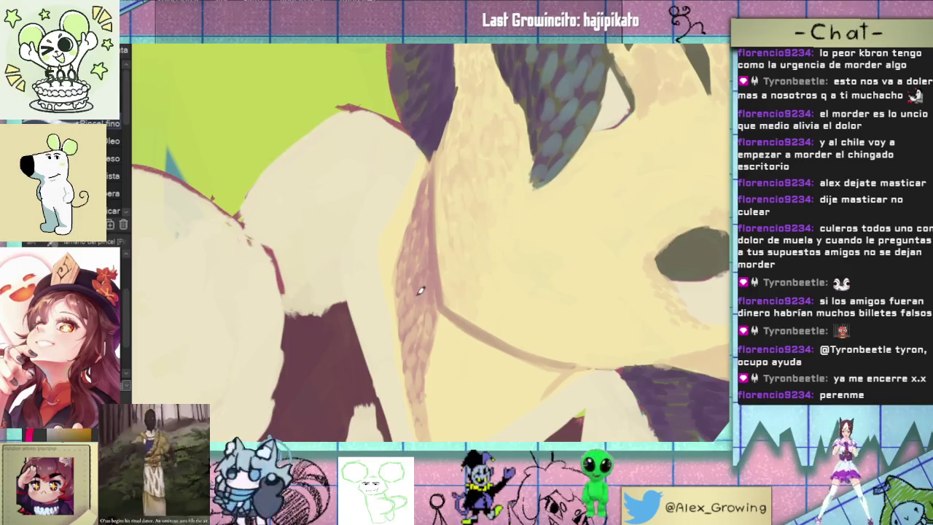
mouse_move(430, 288)
mouse_down()
mouse_move(530, 225)
mouse_move(452, 271)
mouse_up()
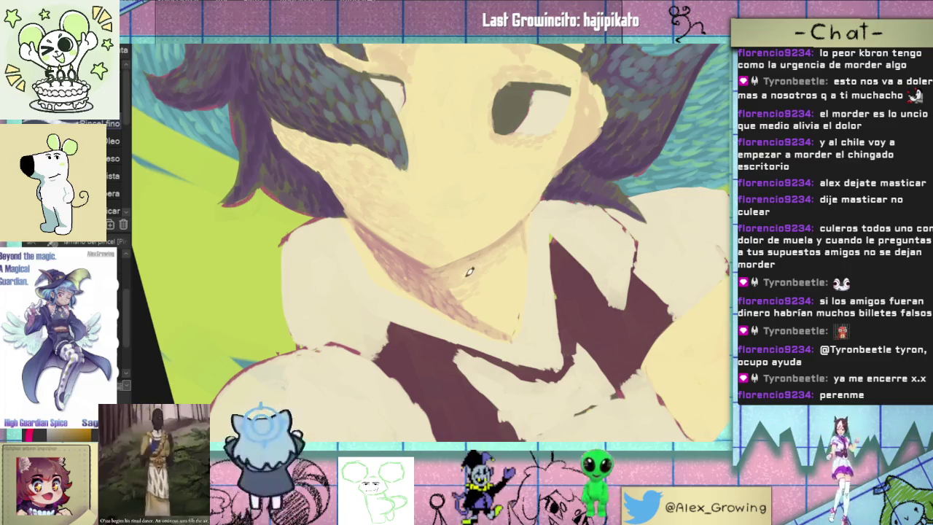
scroll(525, 248, up, 3)
scroll(510, 270, down, 5)
Zoom in near the shoulder and add darker pink shading strokes below the chin
drag(509, 271, 481, 284)
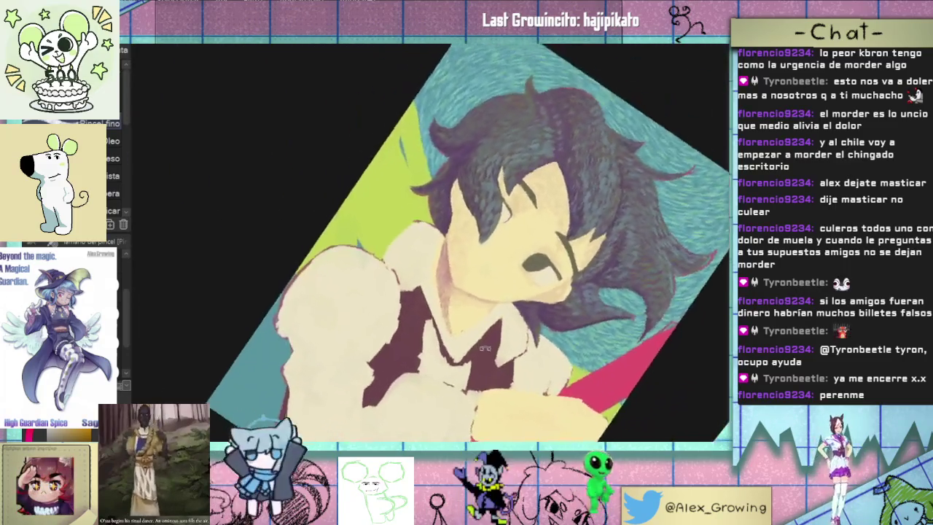
scroll(466, 291, up, 3)
scroll(454, 296, up, 2)
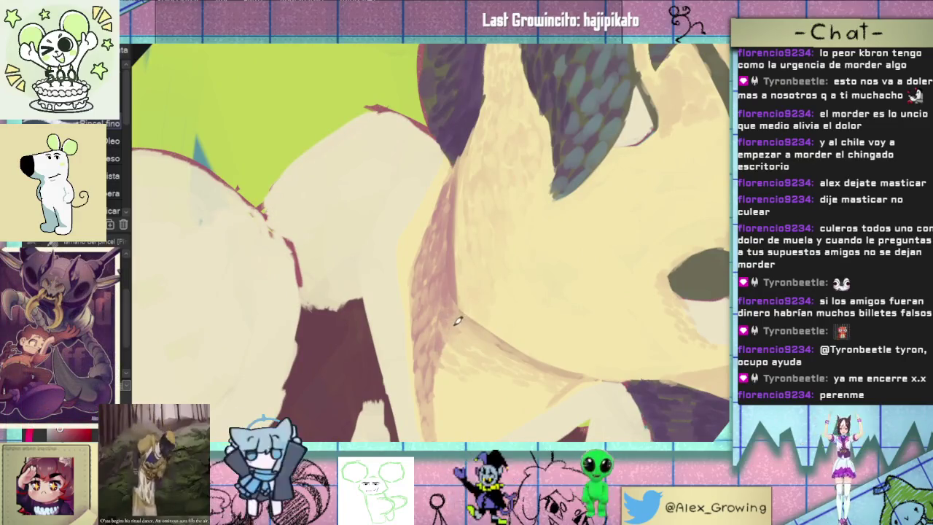
mouse_move(445, 332)
mouse_down()
mouse_move(440, 315)
mouse_move(540, 270)
mouse_up()
scroll(493, 306, down, 3)
scroll(540, 271, down, 3)
scroll(439, 299, up, 4)
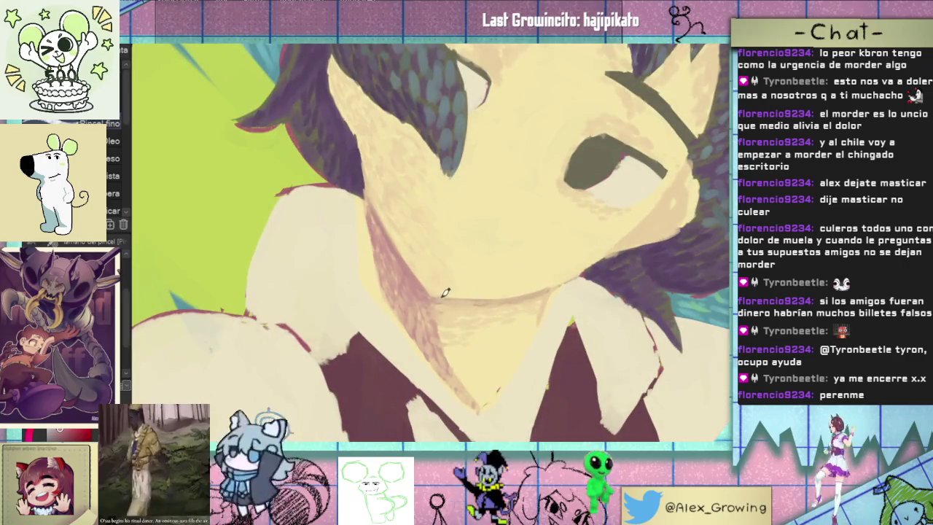
scroll(445, 293, down, 3)
scroll(459, 321, up, 5)
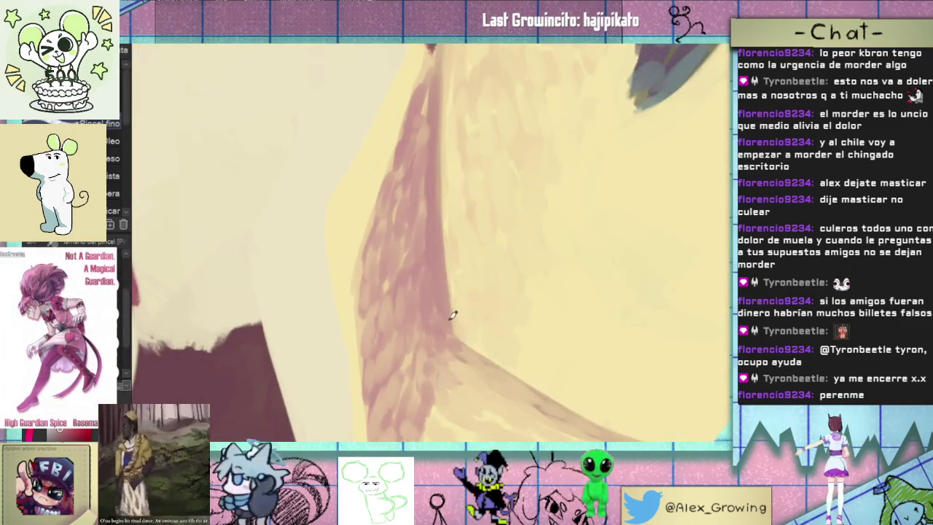
scroll(496, 364, down, 3)
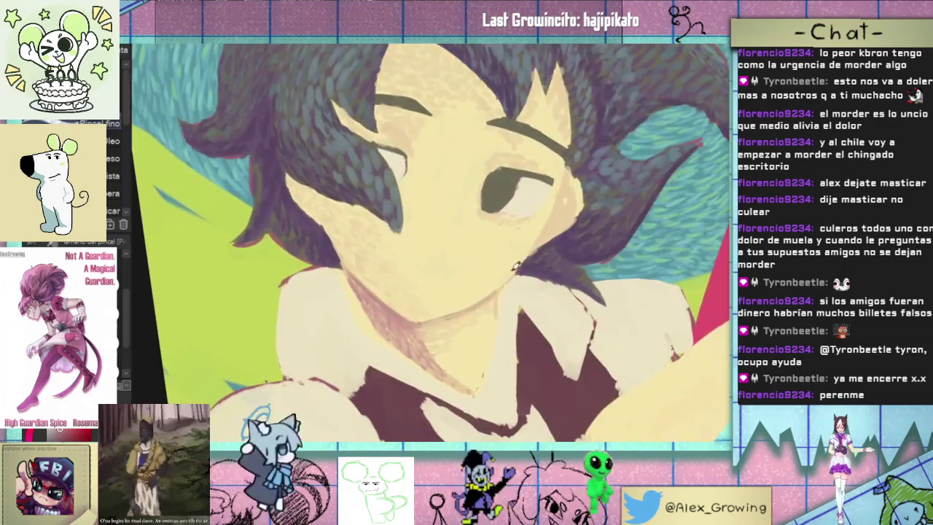
Paint pink shading strokes along the cheek edge
drag(510, 280, 494, 312)
scroll(502, 291, up, 3)
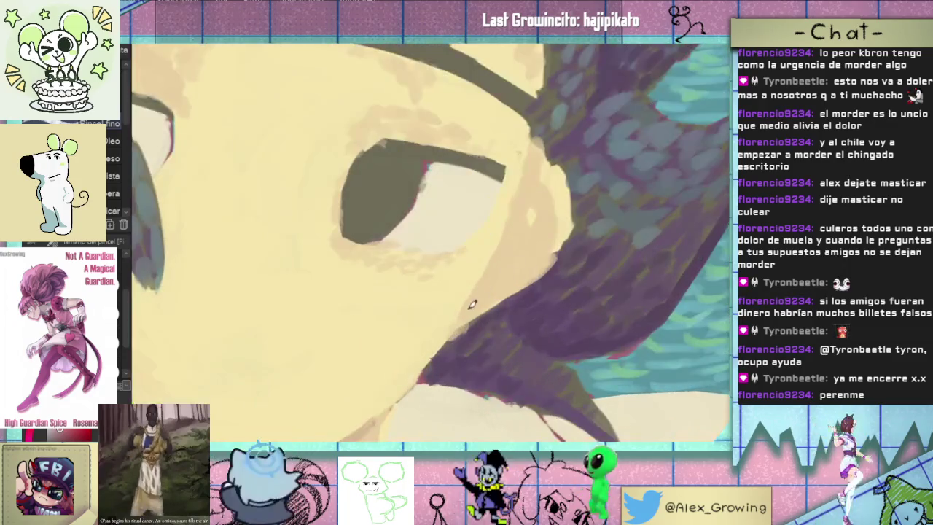
scroll(481, 295, up, 1)
drag(481, 295, 475, 307)
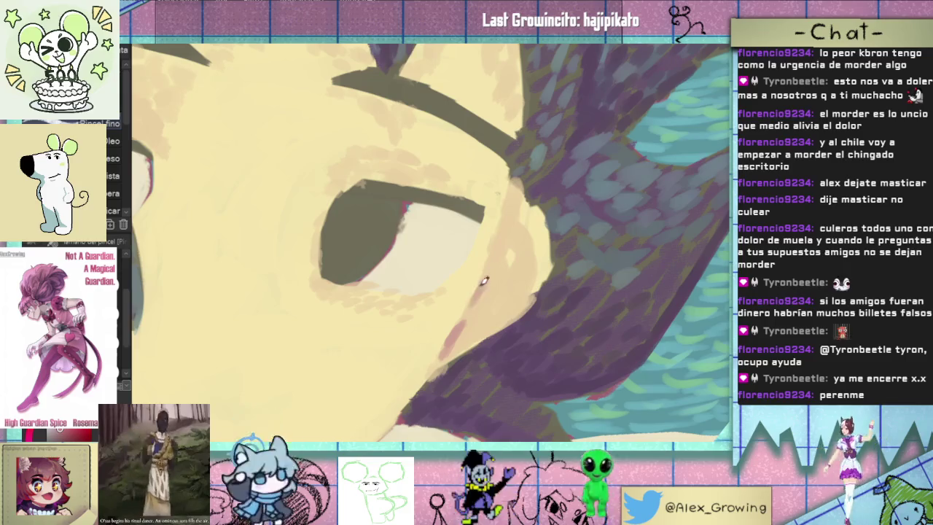
drag(442, 357, 510, 205)
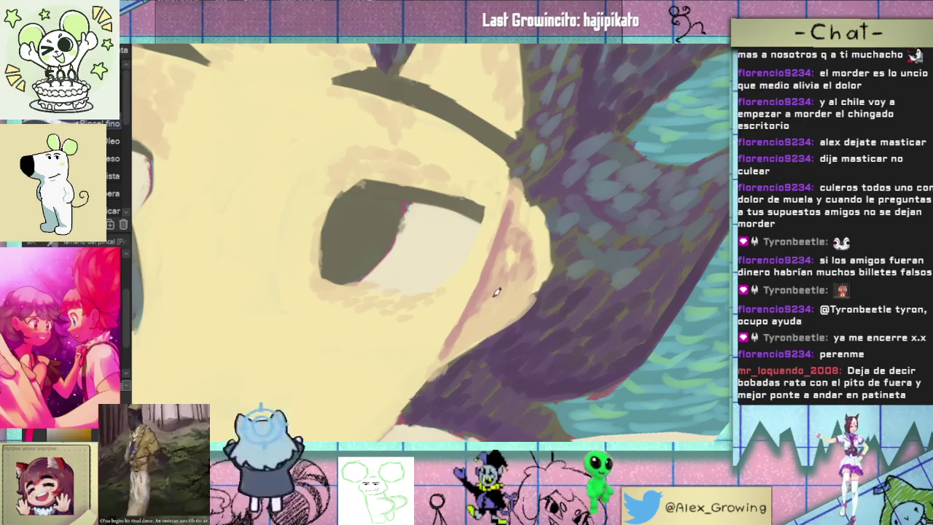
scroll(494, 294, down, 3)
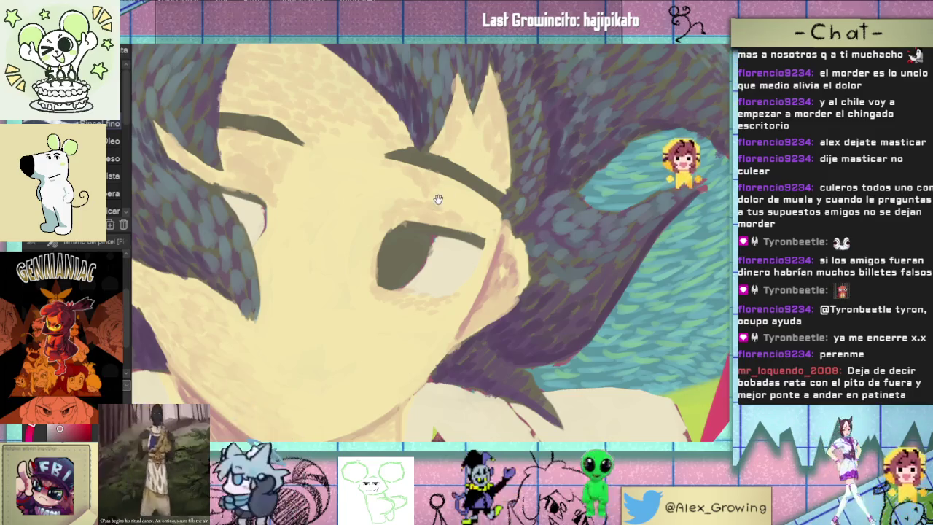
scroll(461, 292, up, 3)
Close in on the eye, dab pink shading along its lower edge, then view the whole eye upright
drag(461, 291, 447, 310)
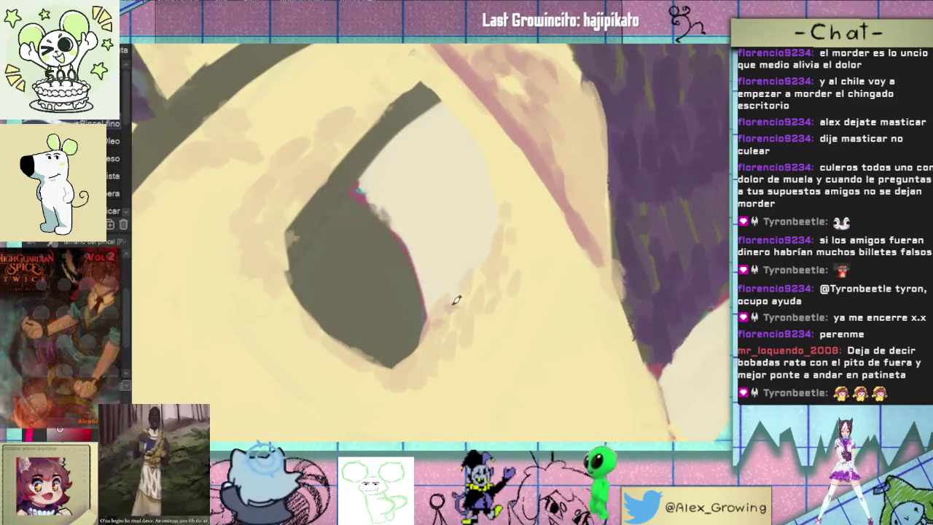
mouse_move(438, 320)
mouse_down()
mouse_move(490, 258)
mouse_move(491, 243)
mouse_up()
mouse_move(434, 325)
mouse_down()
mouse_move(391, 365)
mouse_move(440, 366)
mouse_move(433, 358)
mouse_move(454, 352)
mouse_up()
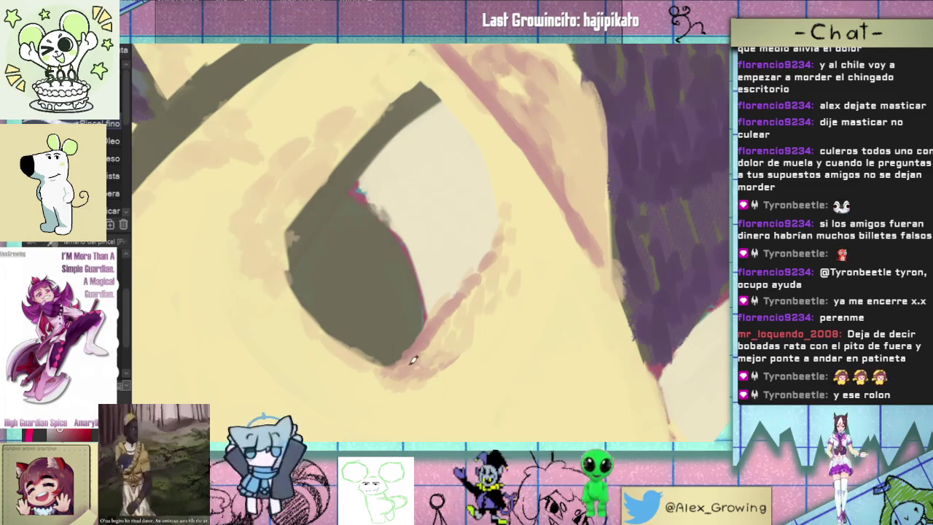
scroll(513, 340, down, 3)
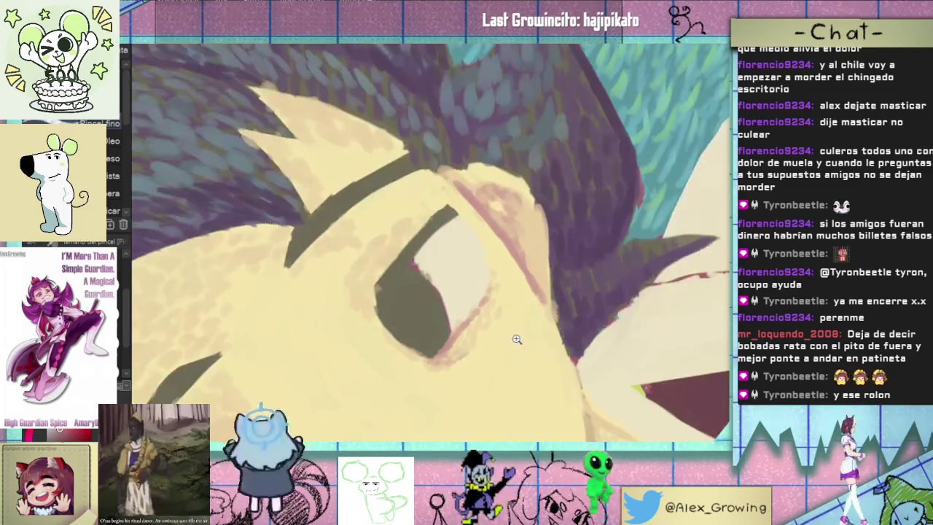
scroll(534, 338, up, 2)
drag(477, 334, 478, 345)
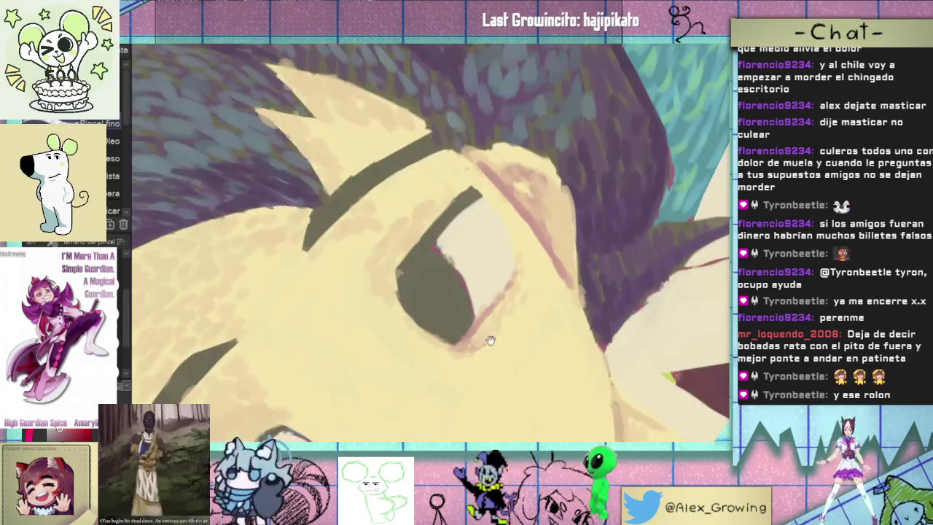
scroll(476, 357, down, 2)
scroll(419, 321, up, 3)
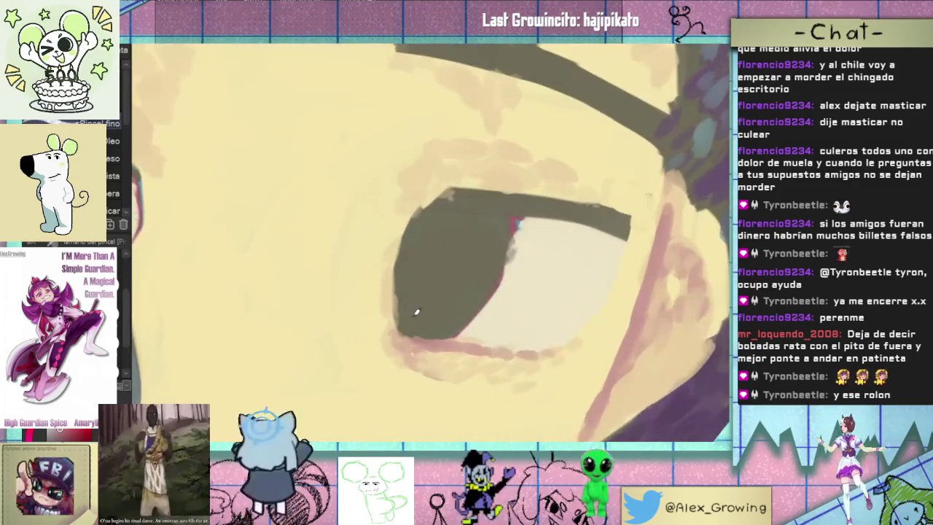
scroll(421, 349, up, 1)
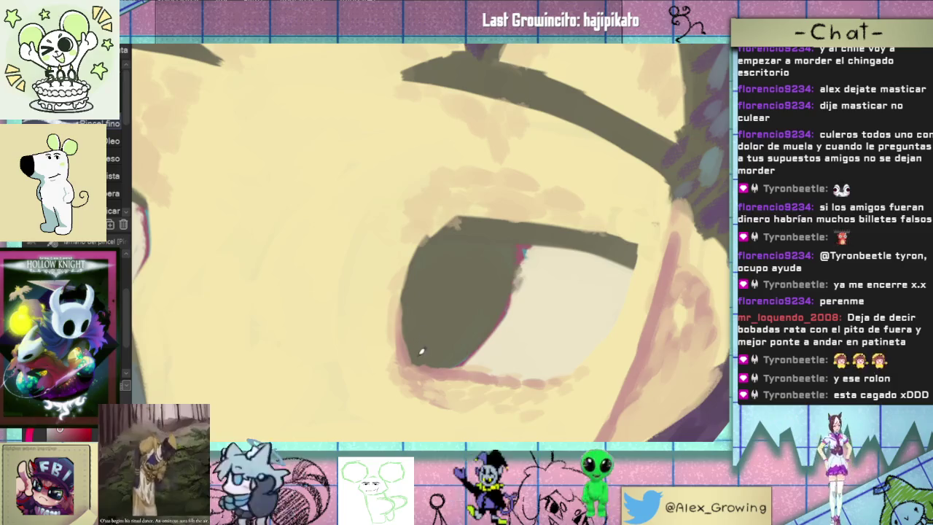
scroll(412, 280, down, 2)
scroll(444, 338, down, 2)
Dab small pinkish-cream strokes over the forehead while zooming in and out
scroll(444, 338, down, 1)
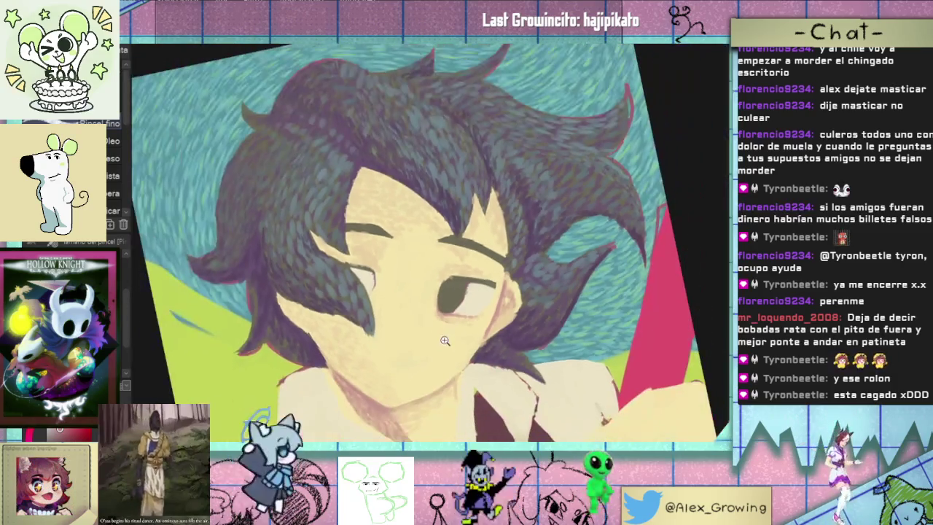
scroll(489, 351, up, 1)
scroll(510, 348, up, 1)
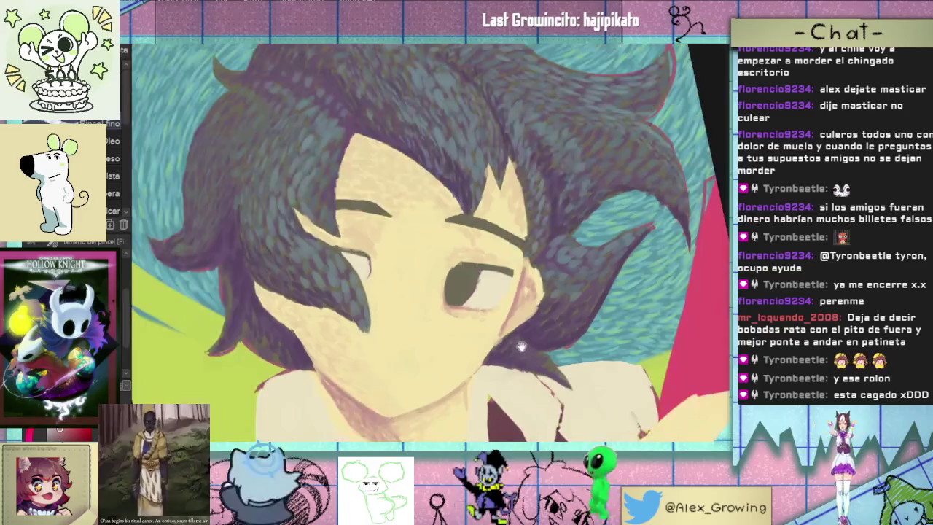
scroll(415, 316, up, 1)
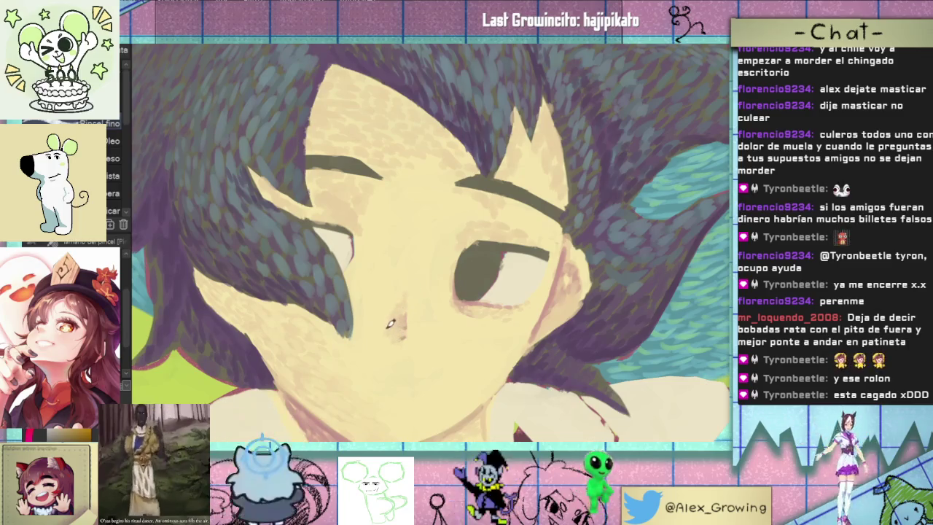
scroll(408, 309, down, 5)
scroll(430, 296, up, 5)
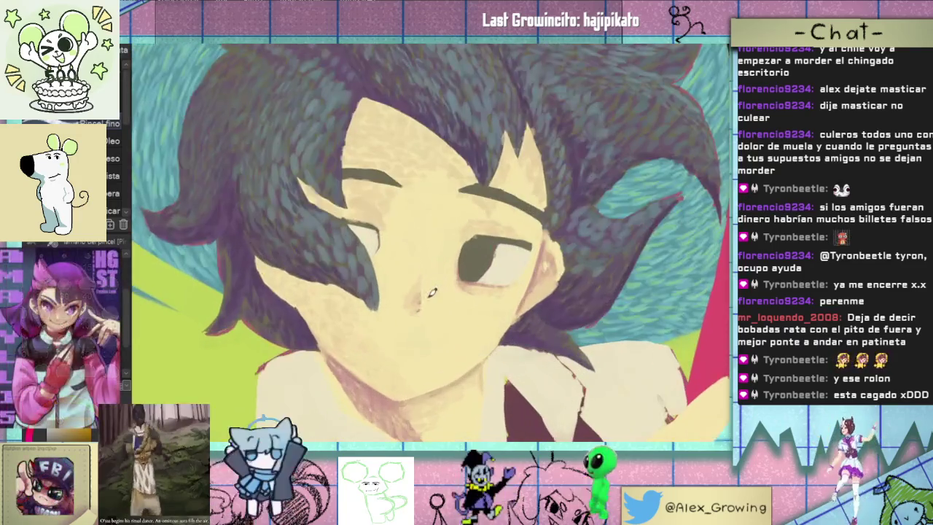
scroll(427, 292, up, 1)
scroll(422, 284, up, 2)
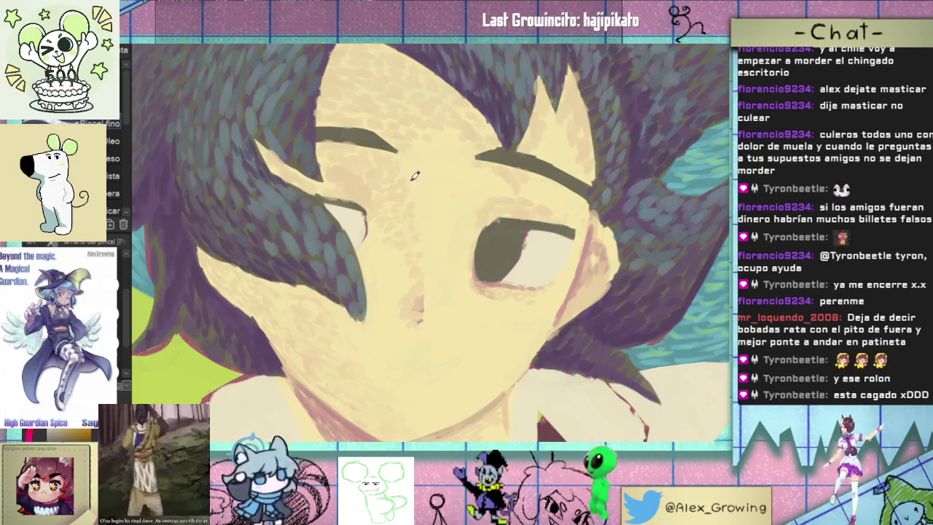
scroll(413, 176, down, 2)
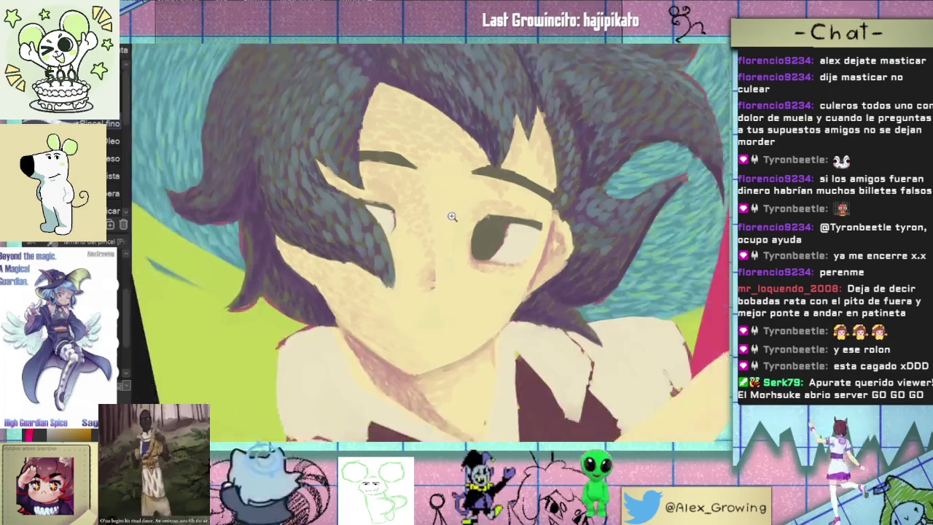
Close in on the eye and nose to dab the cheek, then pull back to show face and hair
drag(451, 217, 423, 241)
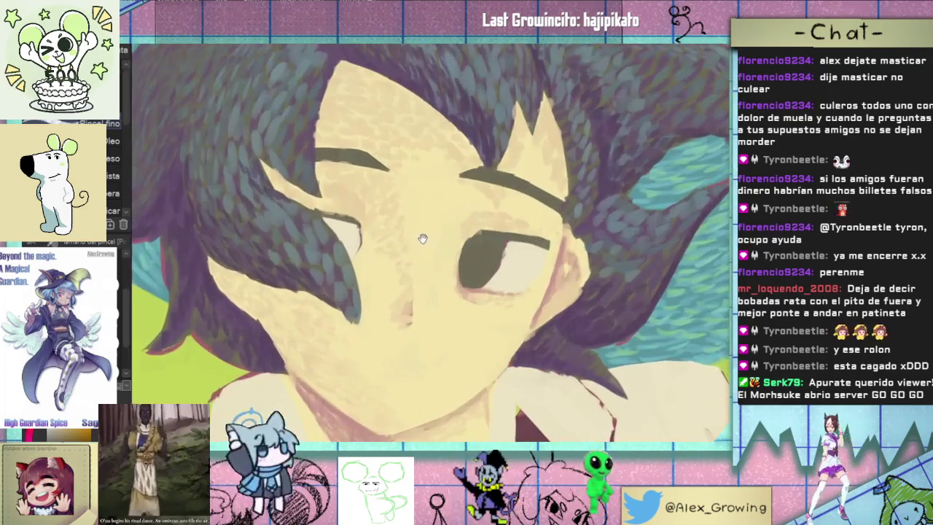
scroll(419, 240, up, 2)
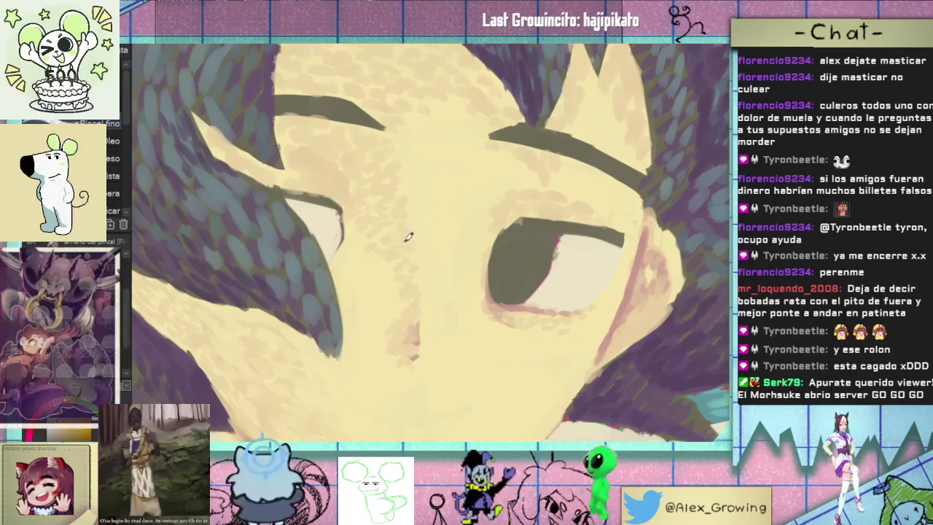
drag(410, 249, 416, 276)
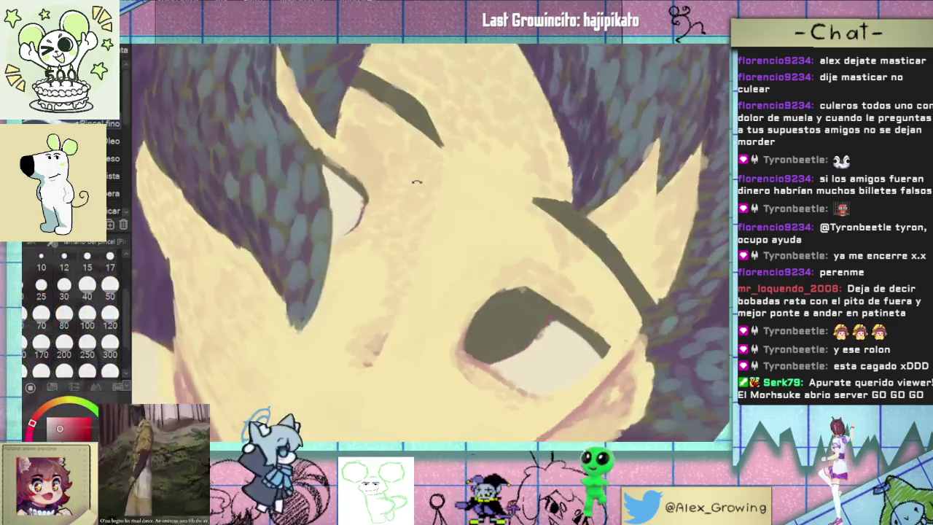
mouse_move(400, 232)
mouse_down()
mouse_move(345, 315)
mouse_move(371, 321)
mouse_up()
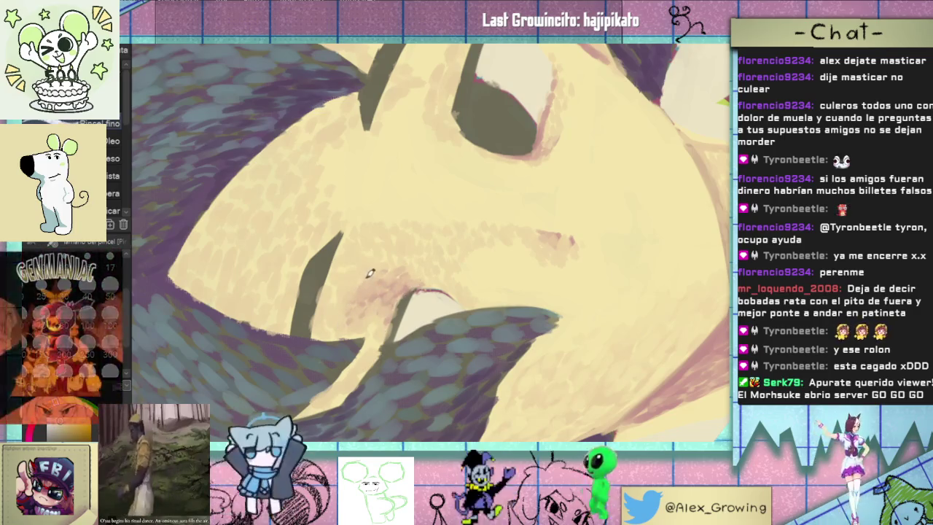
scroll(408, 270, down, 3)
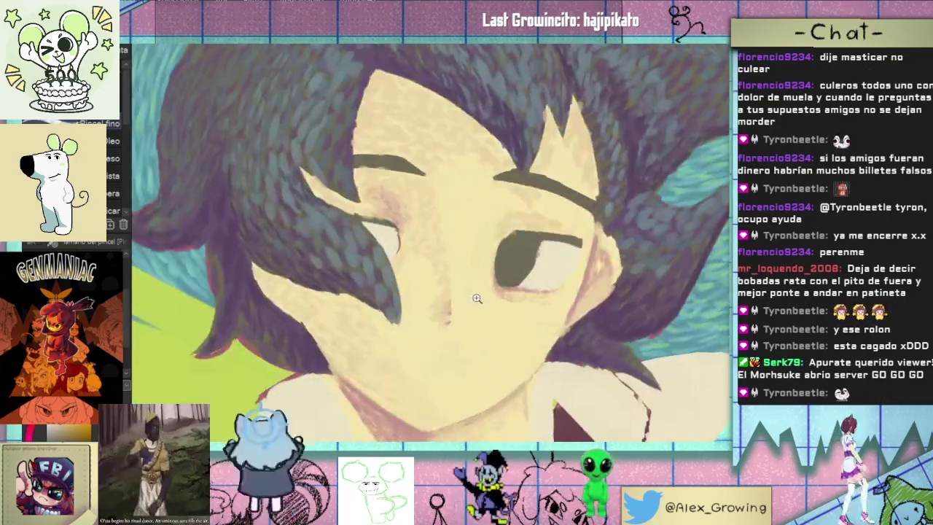
scroll(487, 220, up, 1)
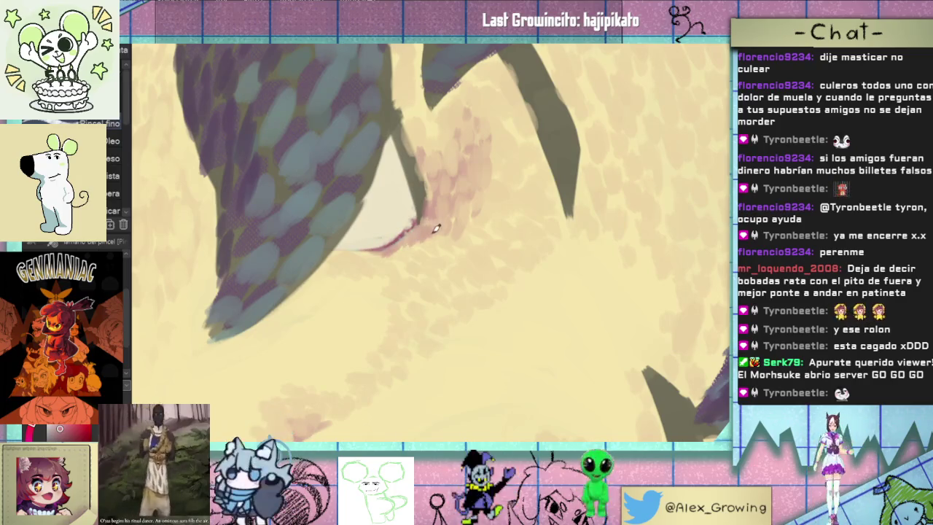
mouse_move(440, 188)
mouse_down()
mouse_move(469, 271)
mouse_move(386, 303)
mouse_move(394, 290)
mouse_up()
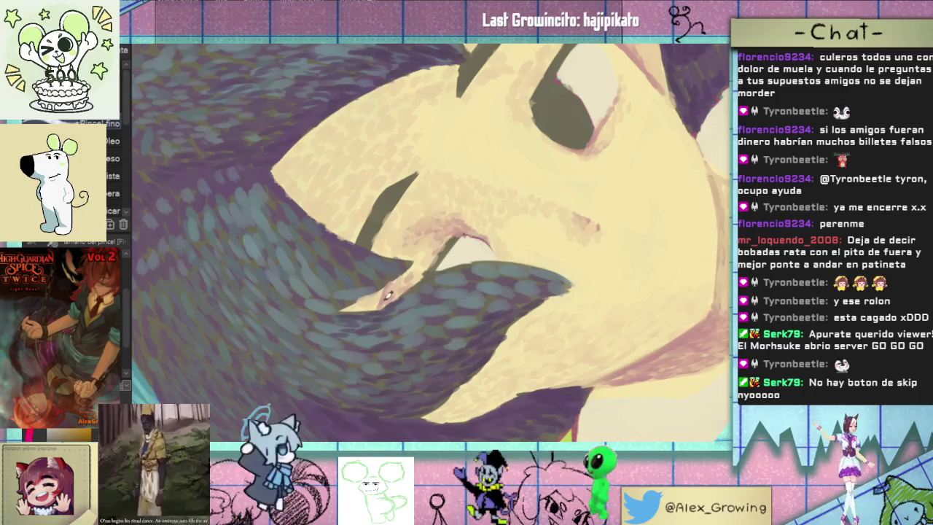
mouse_move(439, 261)
mouse_down()
mouse_move(504, 131)
mouse_move(422, 214)
mouse_up()
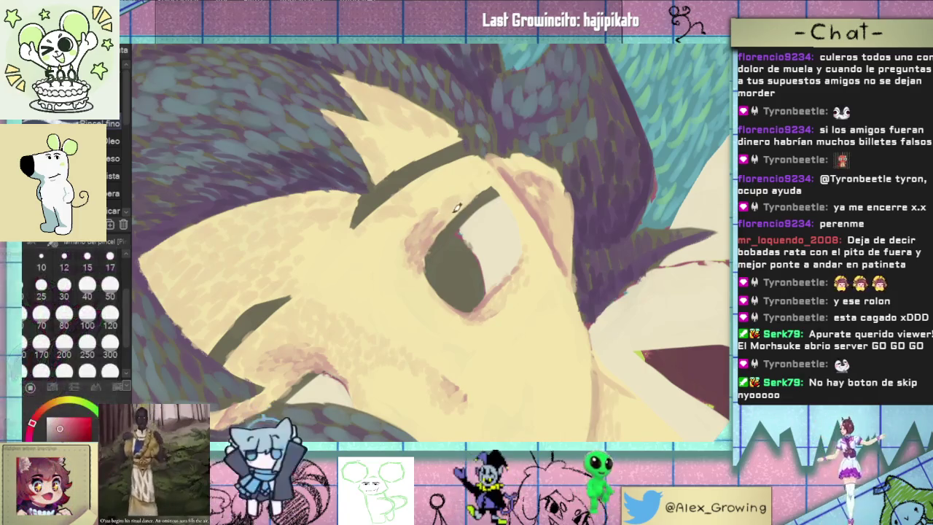
Fit the canvas to the window, then zoom back in on the nose
scroll(493, 227, down, 3)
key(ctrl+0)
scroll(519, 256, up, 3)
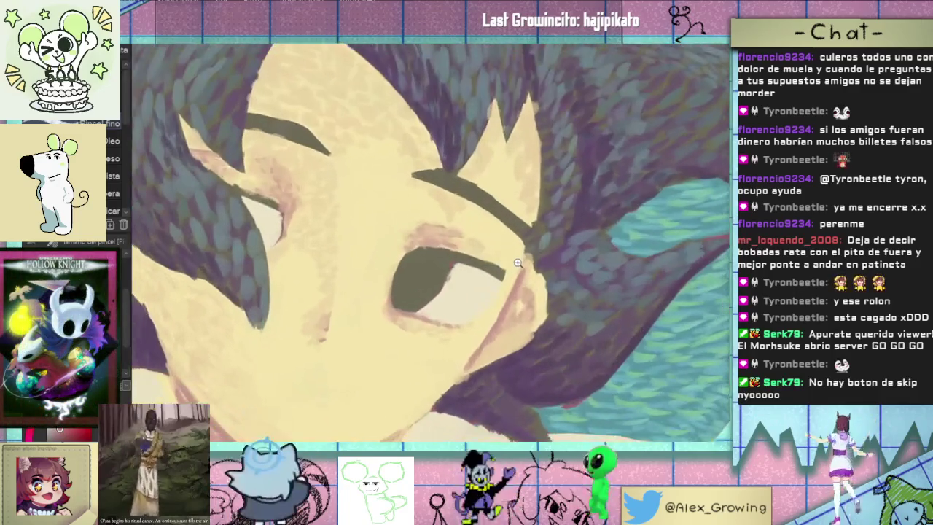
scroll(509, 264, down, 4)
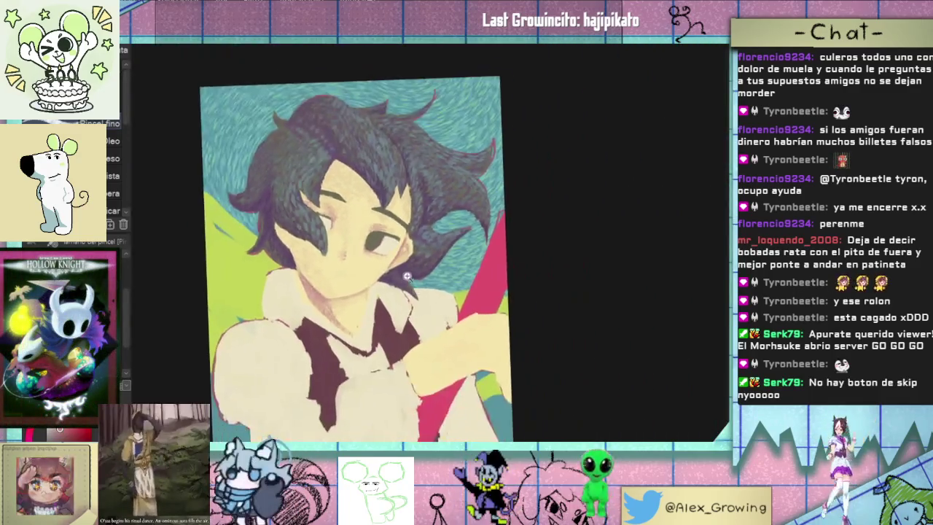
scroll(483, 261, up, 2)
scroll(496, 267, down, 2)
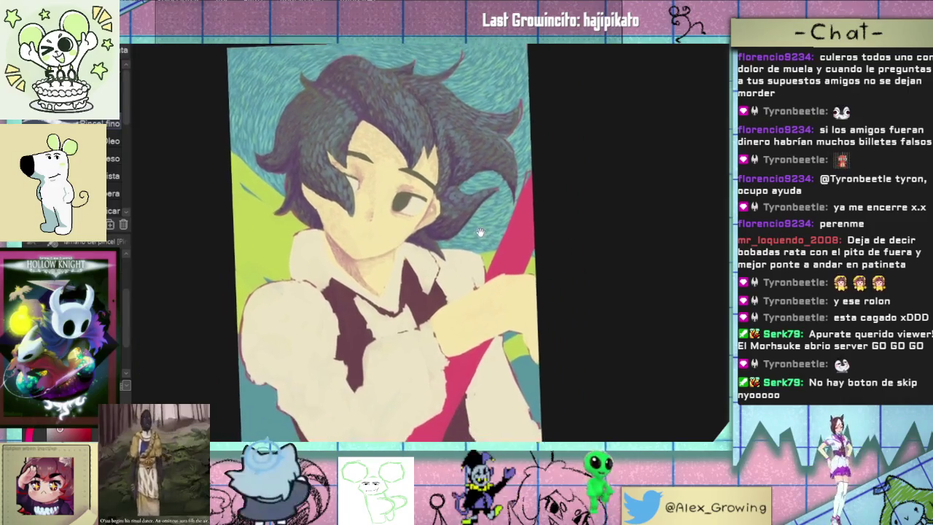
scroll(403, 298, up, 3)
scroll(403, 299, up, 2)
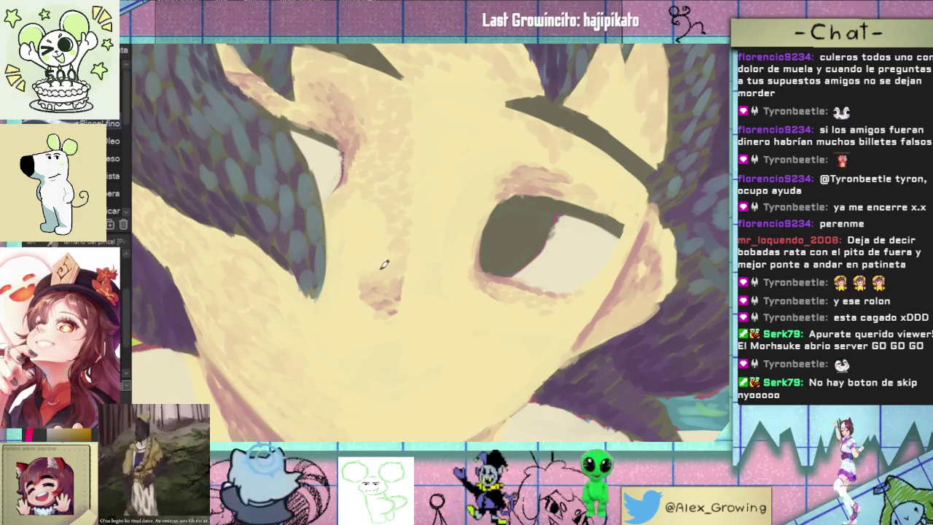
Extend the pink shading along the nose below the eye, then rotate the portrait sideways
drag(382, 304, 399, 292)
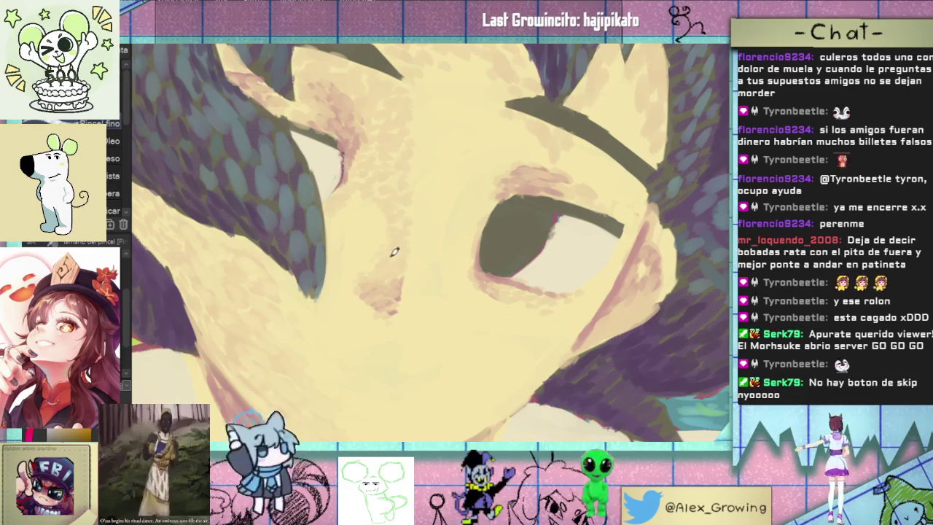
scroll(425, 294, down, 3)
mouse_move(425, 295)
mouse_down()
mouse_move(441, 201)
mouse_move(429, 291)
mouse_up()
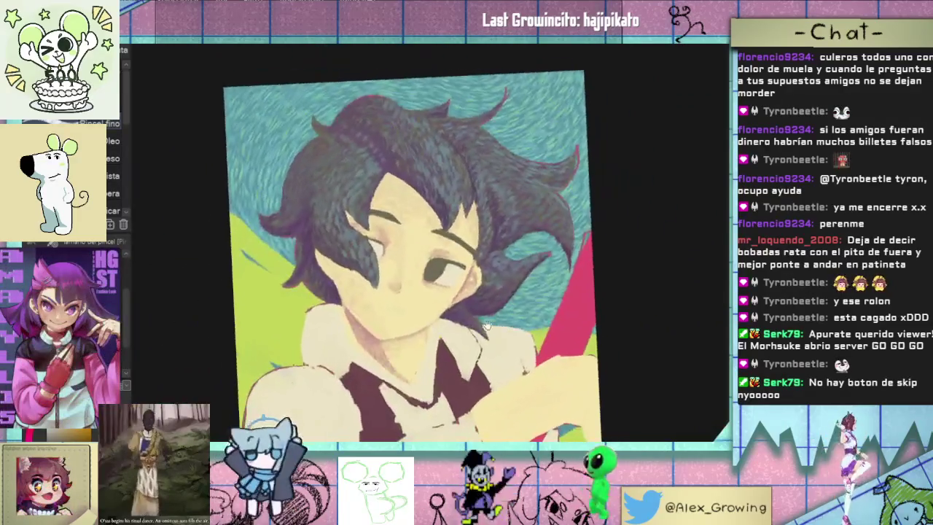
scroll(429, 291, up, 5)
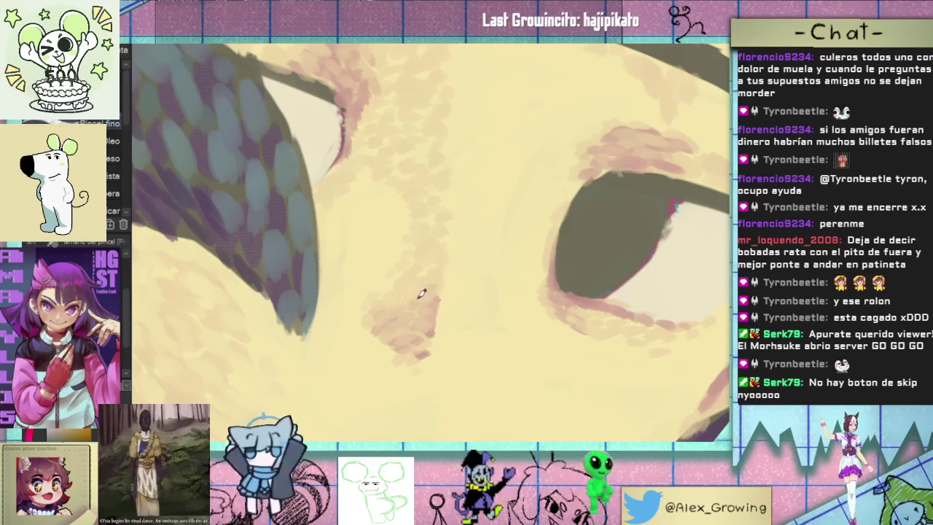
scroll(447, 274, down, 5)
scroll(430, 280, up, 5)
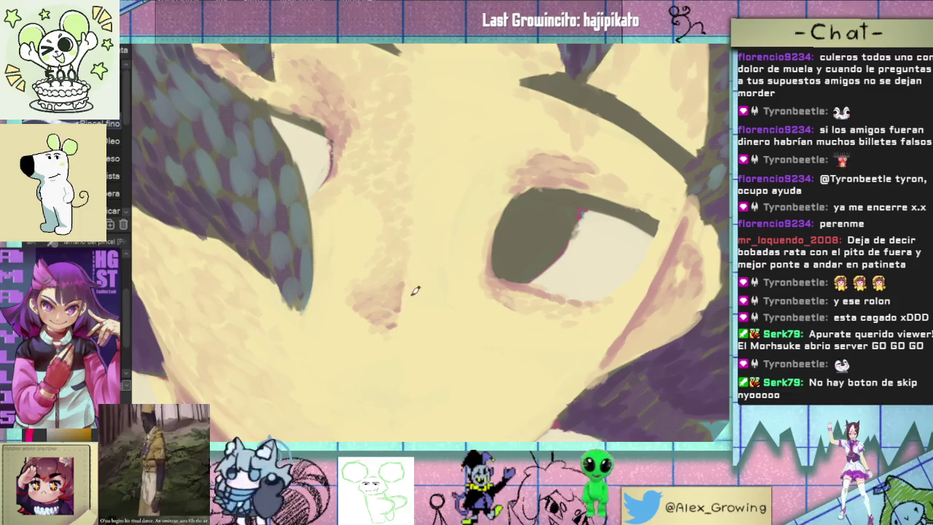
scroll(411, 301, down, 5)
scroll(407, 317, down, 2)
Review the full tilted portrait, then close in on the cheek and chin
scroll(406, 320, up, 2)
scroll(408, 299, up, 4)
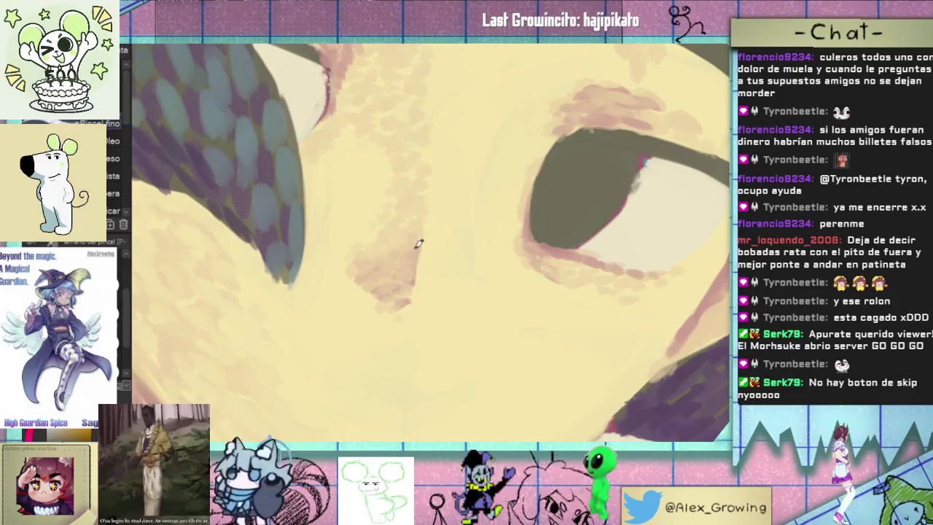
scroll(400, 281, down, 3)
scroll(432, 321, down, 2)
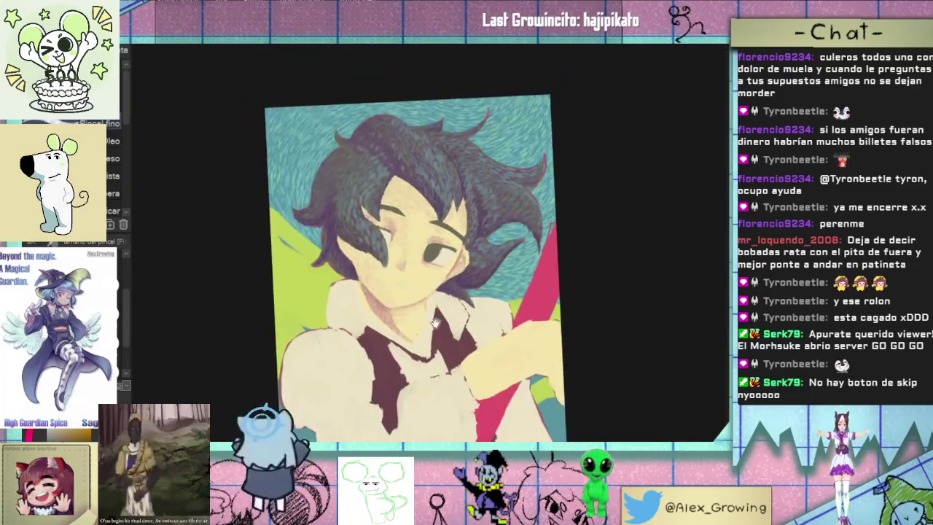
scroll(432, 321, up, 5)
scroll(426, 216, down, 4)
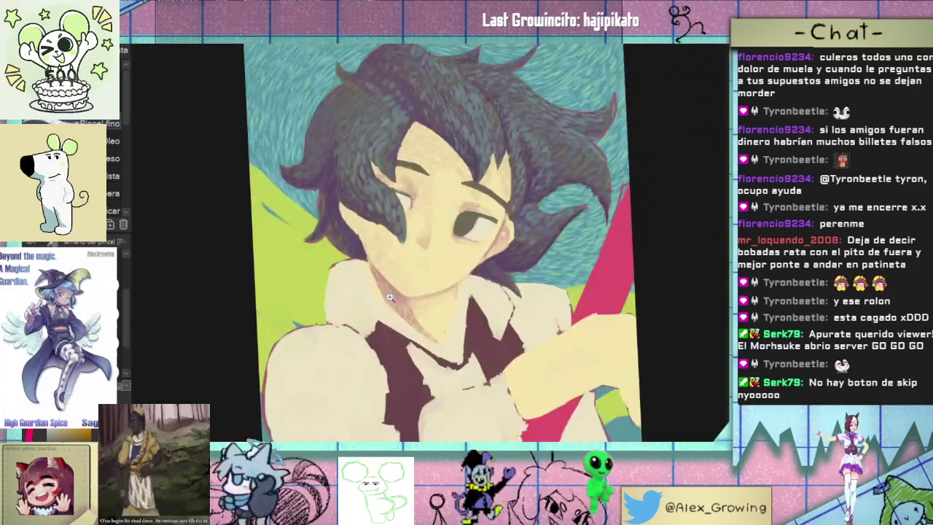
mouse_move(425, 219)
mouse_down()
mouse_move(416, 281)
mouse_move(425, 281)
mouse_move(378, 221)
mouse_up()
scroll(426, 281, up, 3)
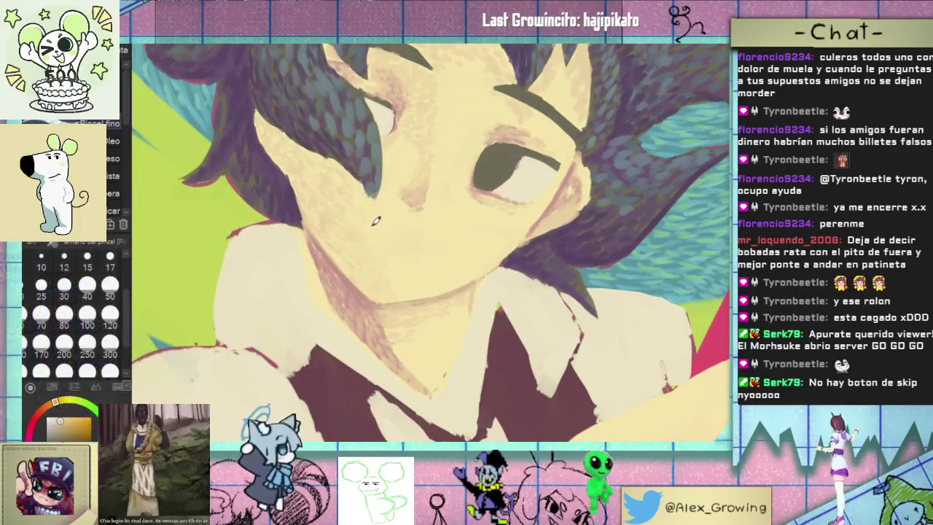
drag(407, 246, 395, 310)
Draw a thin curved smile line beneath the nose, then return to an upright view of the whole face
scroll(395, 309, up, 3)
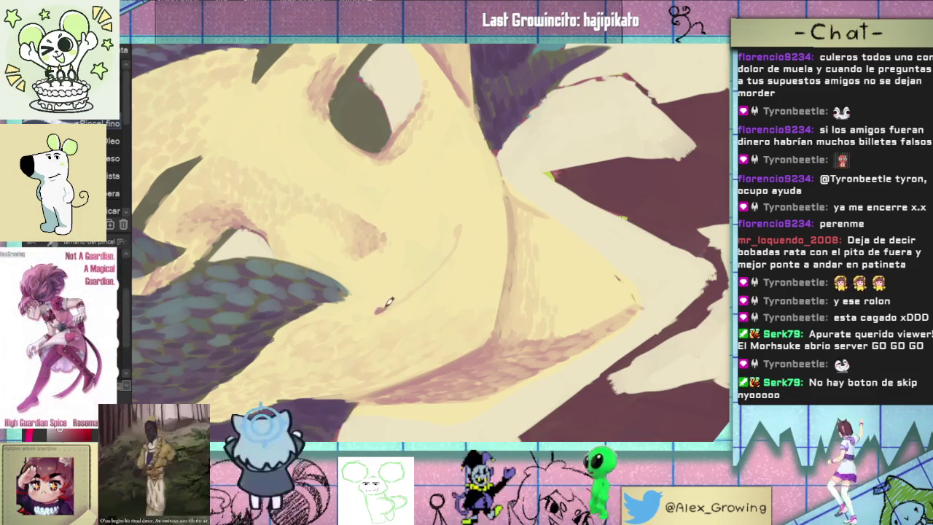
drag(451, 253, 437, 276)
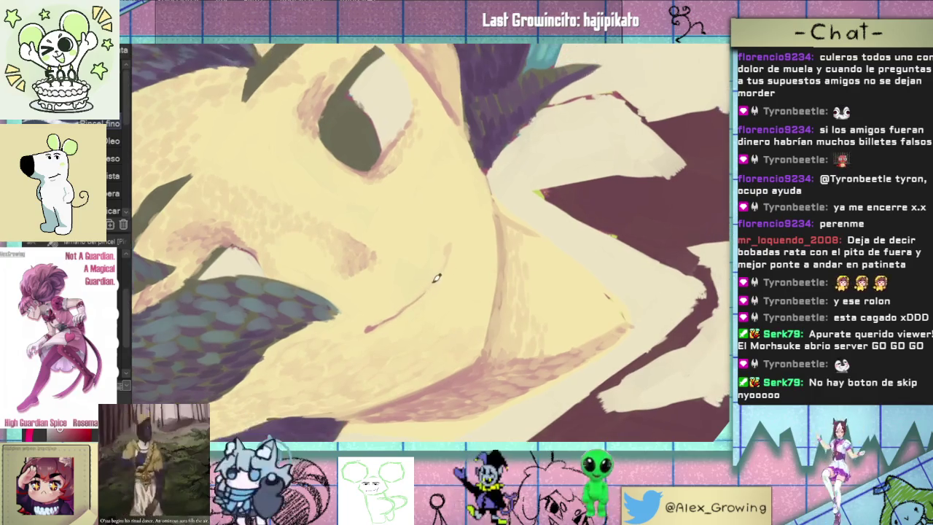
mouse_move(451, 246)
mouse_down()
mouse_move(588, 233)
mouse_move(565, 206)
mouse_up()
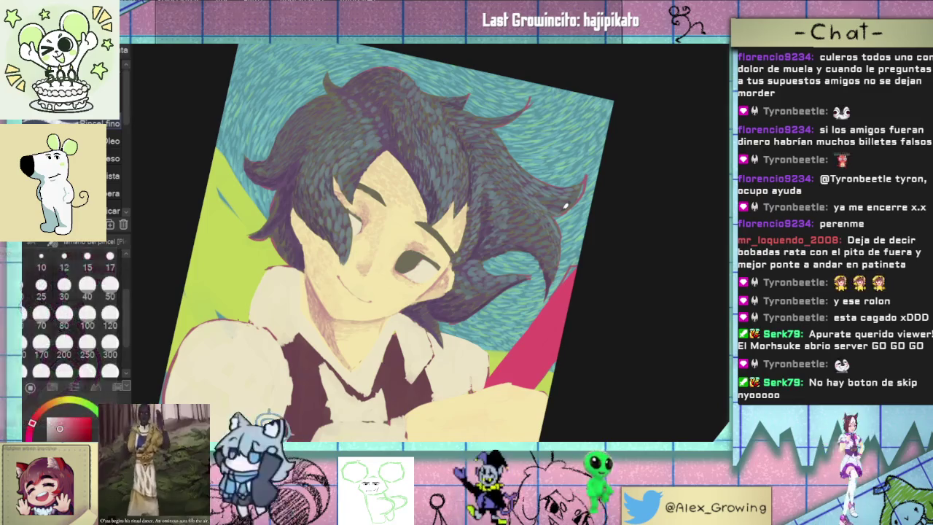
Frame the face, then sample skin colours near the eyebrow and lower on the face
scroll(408, 241, up, 3)
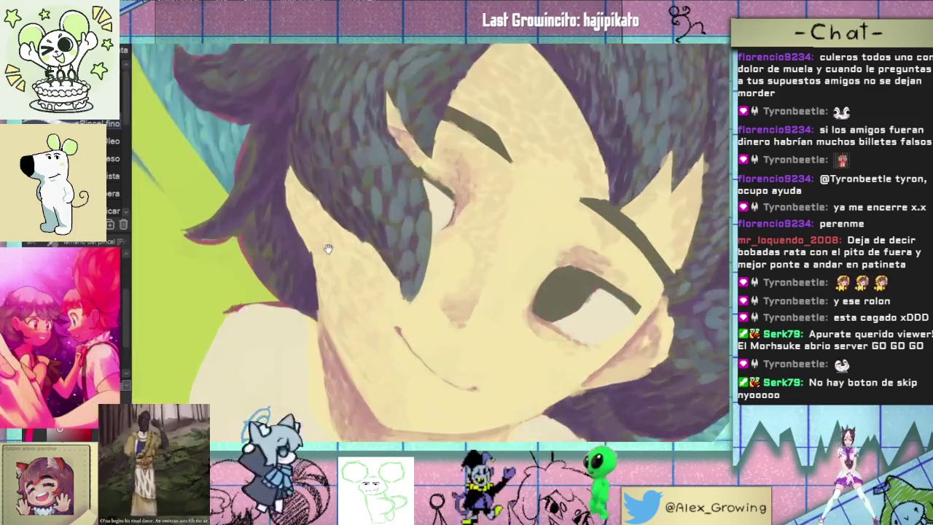
scroll(401, 243, up, 3)
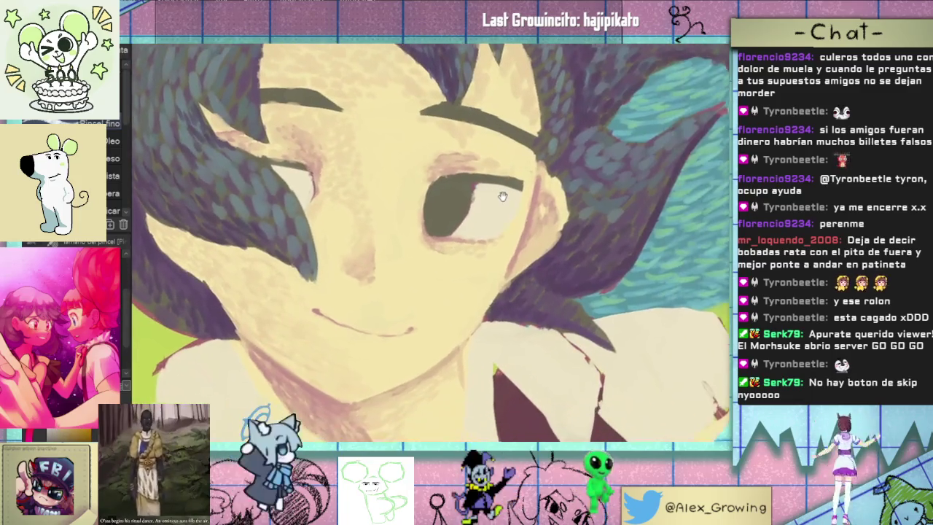
drag(534, 281, 469, 222)
mouse_move(427, 333)
mouse_down()
mouse_move(473, 240)
mouse_move(488, 175)
mouse_up()
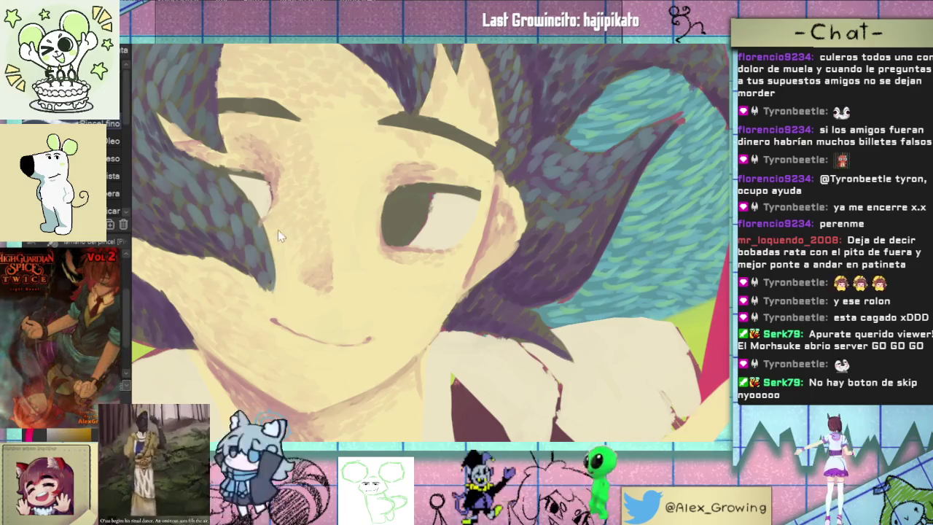
scroll(322, 225, down, 2)
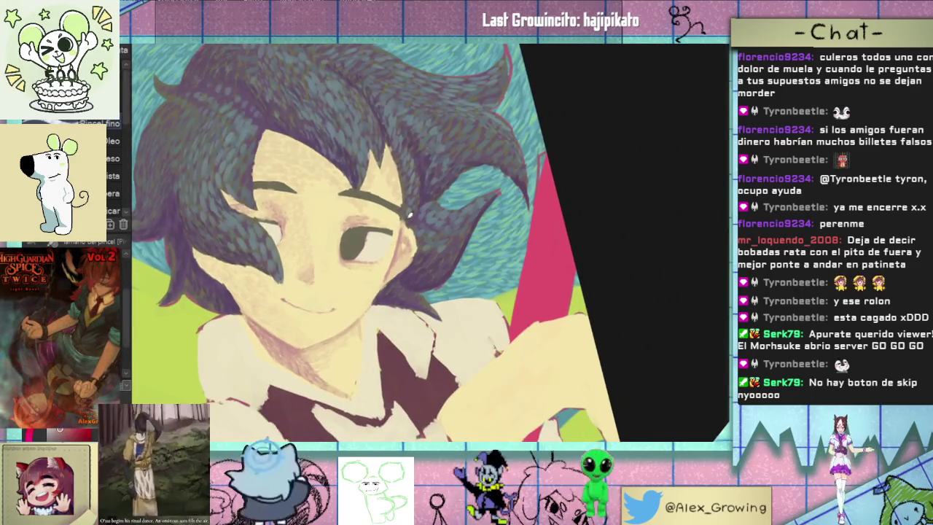
scroll(412, 217, up, 1)
scroll(405, 204, up, 1)
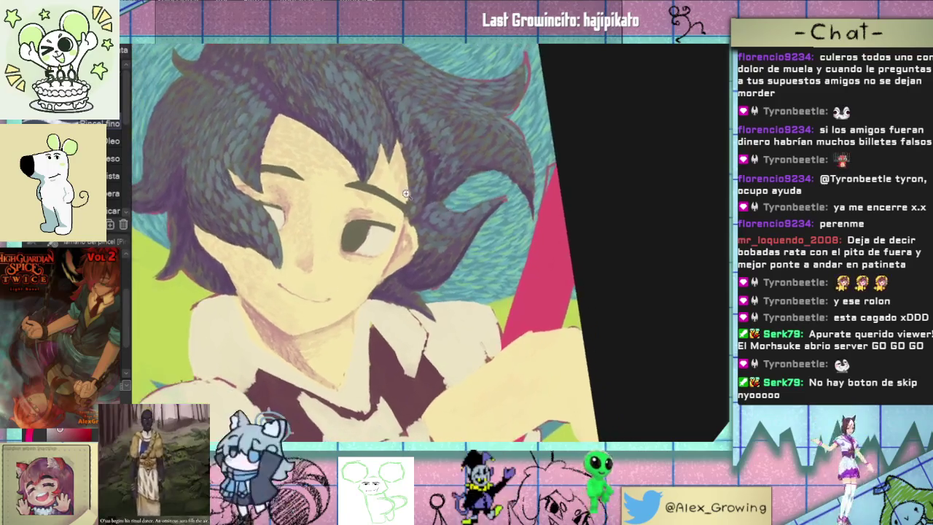
scroll(394, 189, up, 1)
alt+click(384, 181)
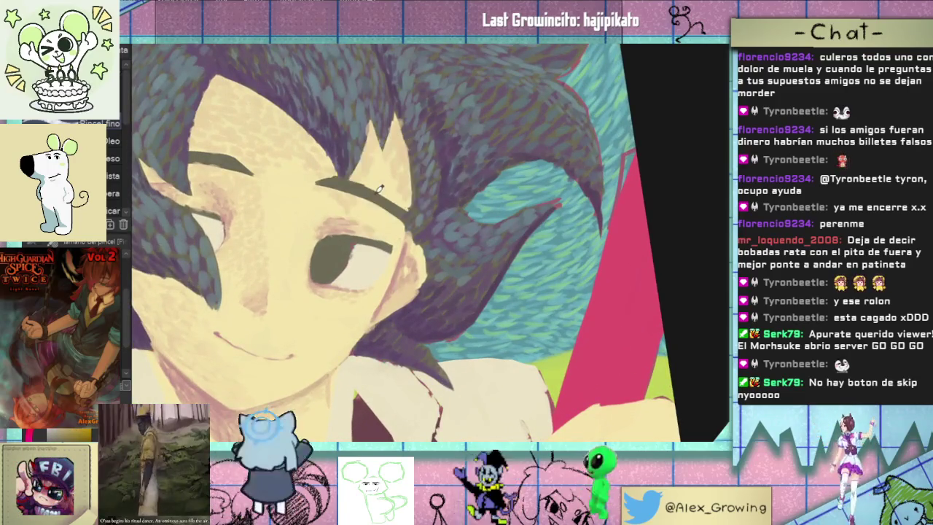
alt+click(302, 211)
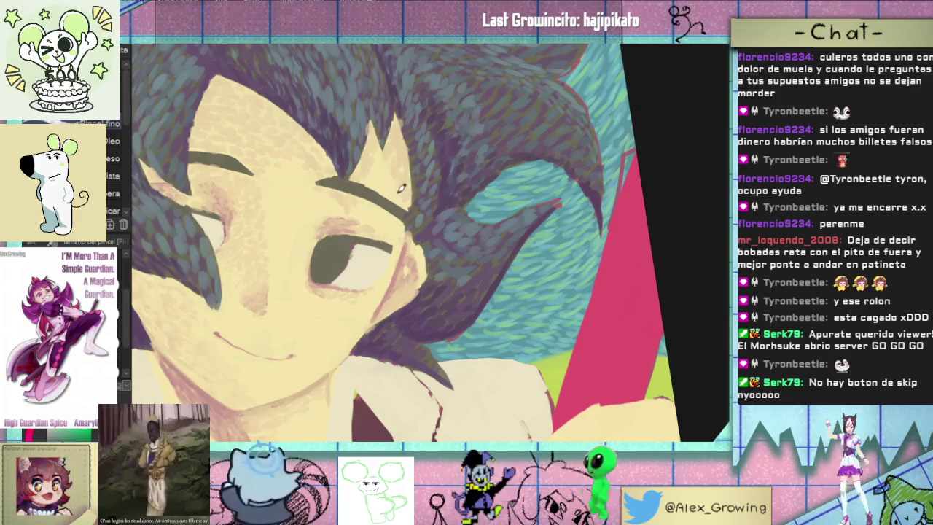
Zoom closer on the face and rotate the view slightly counter-clockwise
scroll(405, 210, up, 2)
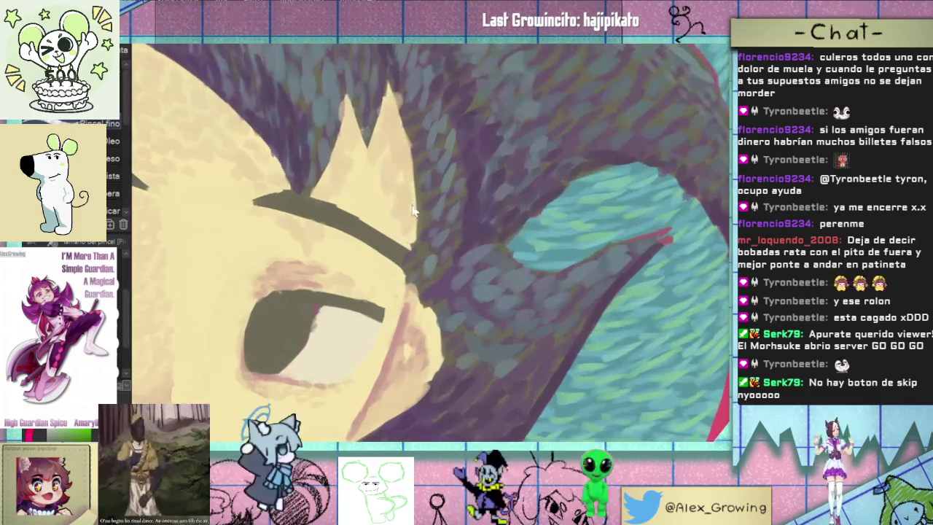
scroll(409, 205, up, 2)
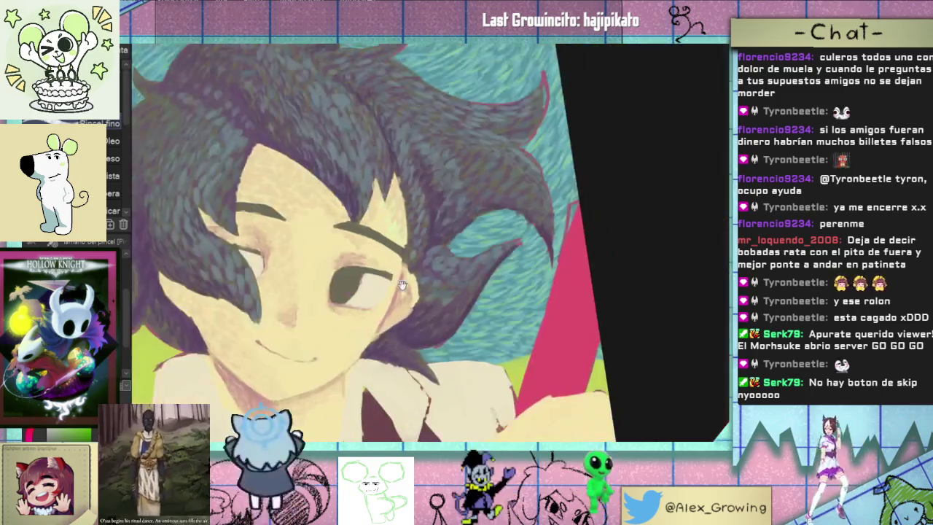
scroll(388, 250, down, 3)
scroll(406, 191, up, 3)
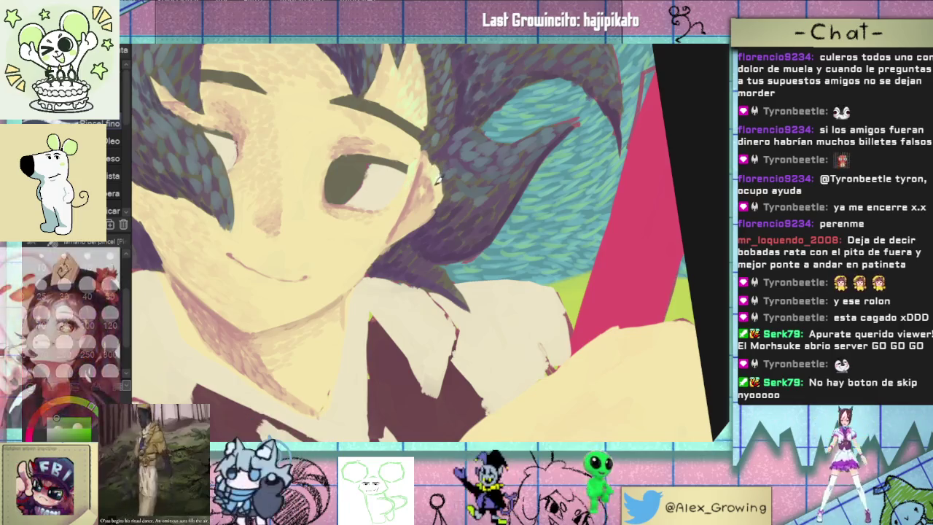
key(-)
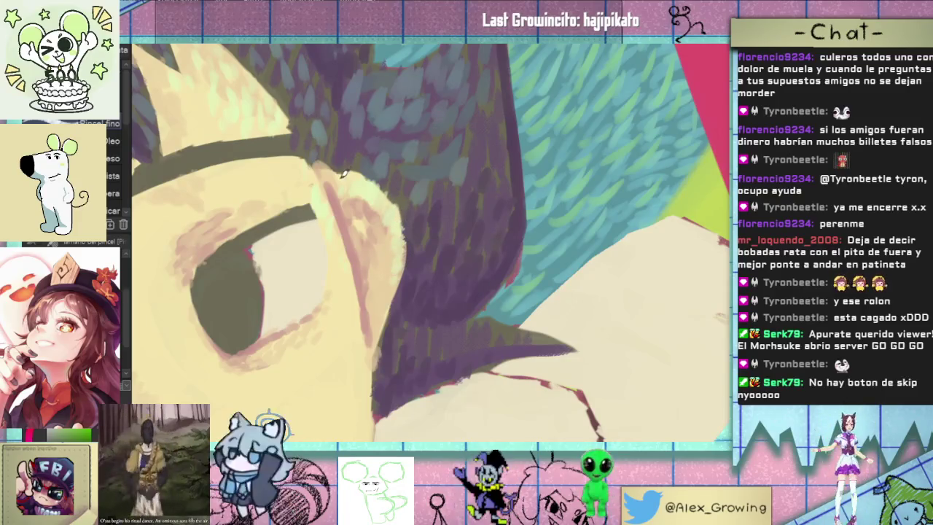
Paint a light cream stroke along the ear edge, then glance at the whole drawing
drag(320, 171, 349, 167)
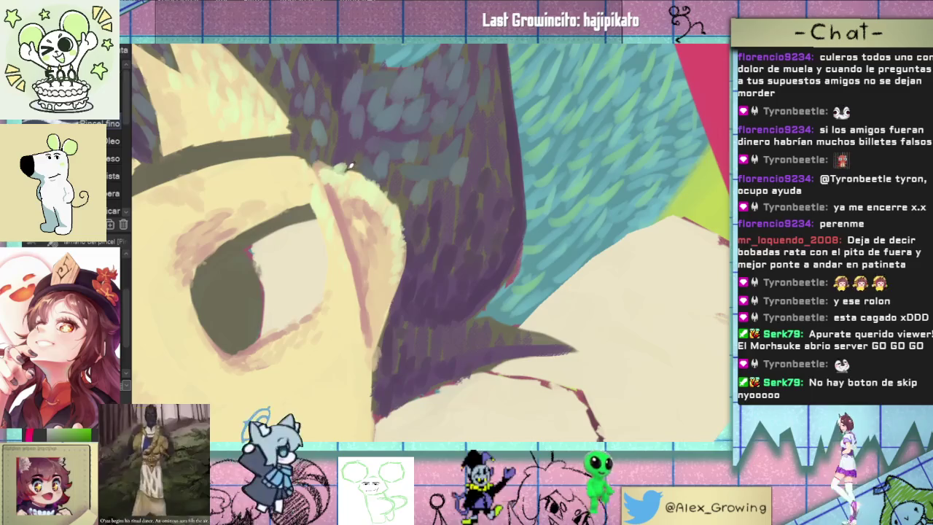
scroll(325, 164, down, 5)
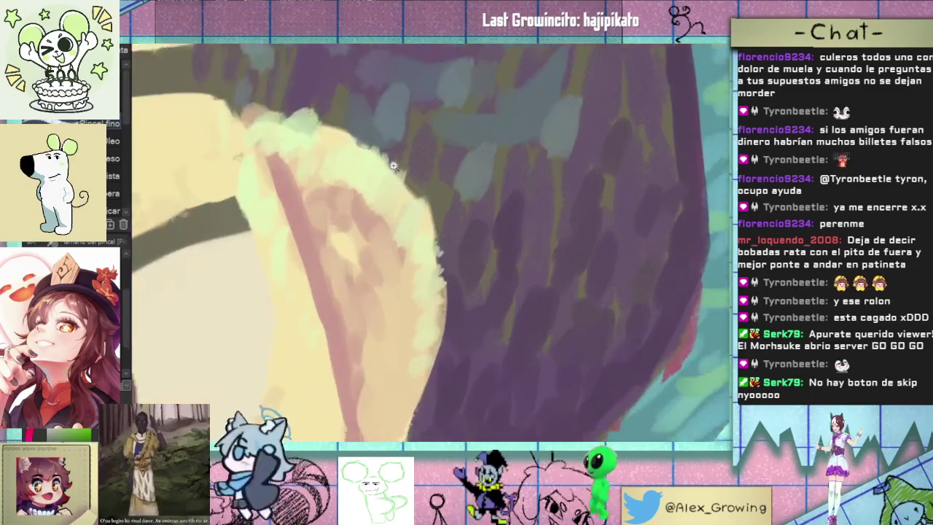
key(-)
scroll(393, 165, up, 5)
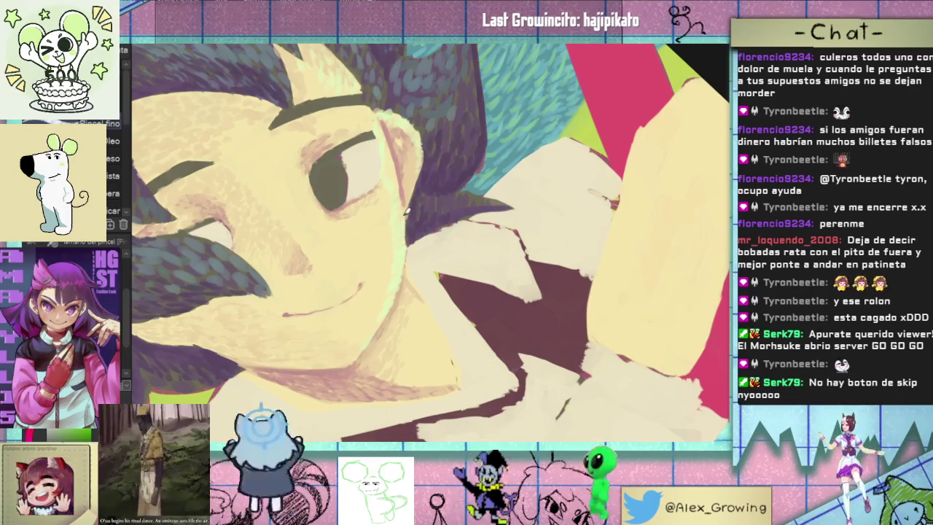
scroll(412, 195, up, 3)
scroll(394, 231, down, 2)
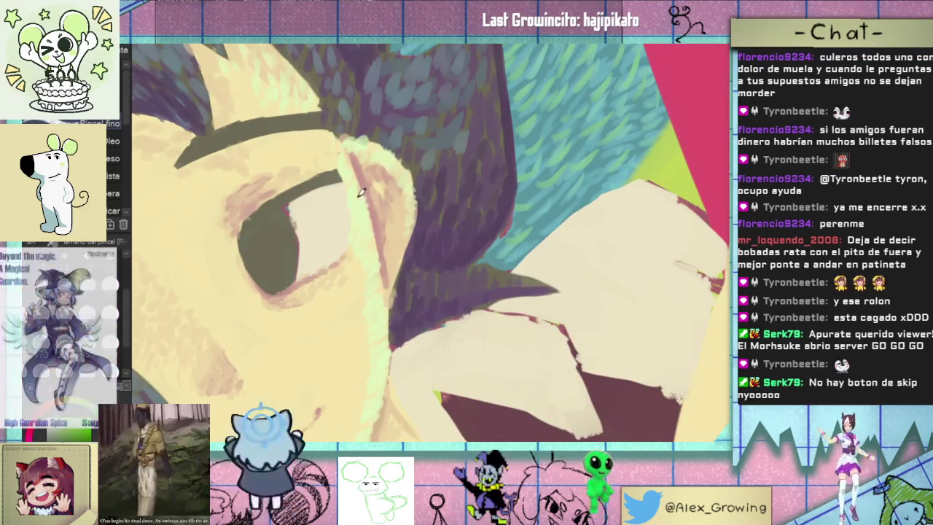
scroll(353, 189, down, 3)
scroll(347, 211, up, 2)
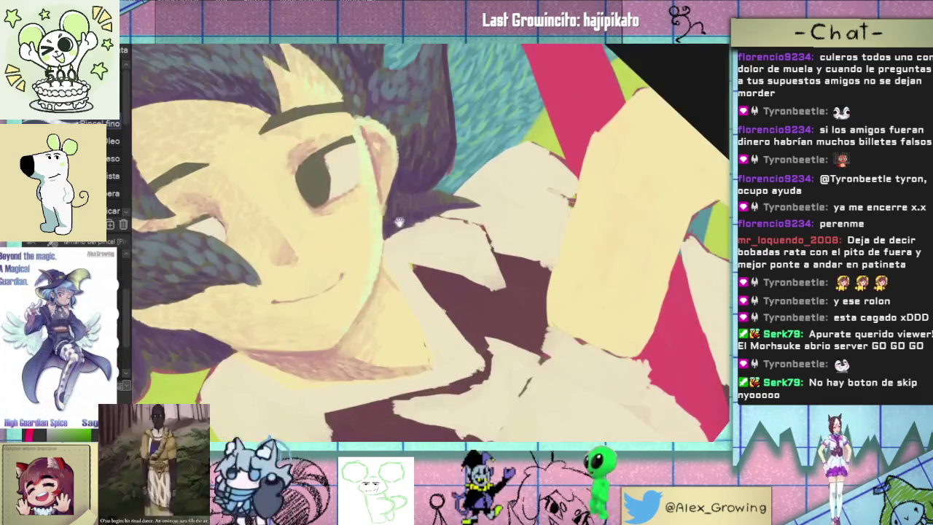
scroll(347, 211, up, 1)
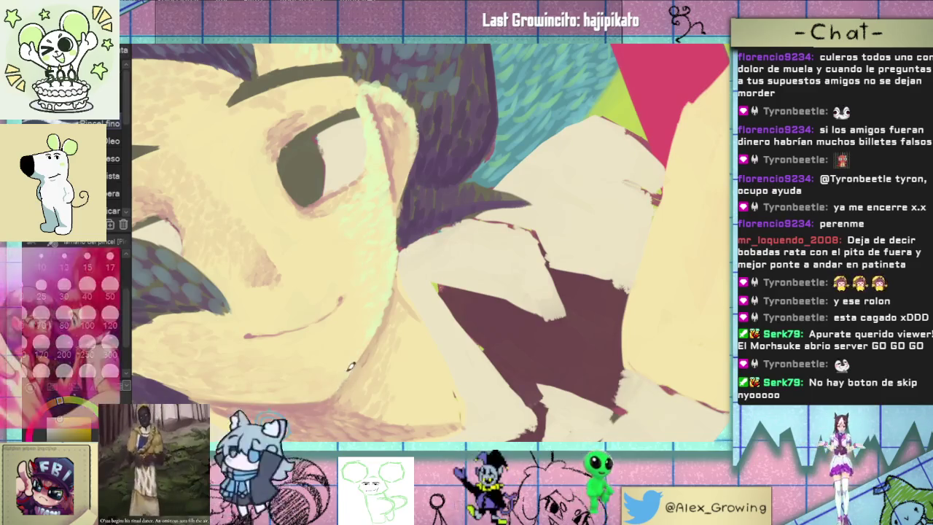
Zoom out and back in to check the softened ear edge
scroll(371, 329, up, 5)
scroll(360, 277, down, 4)
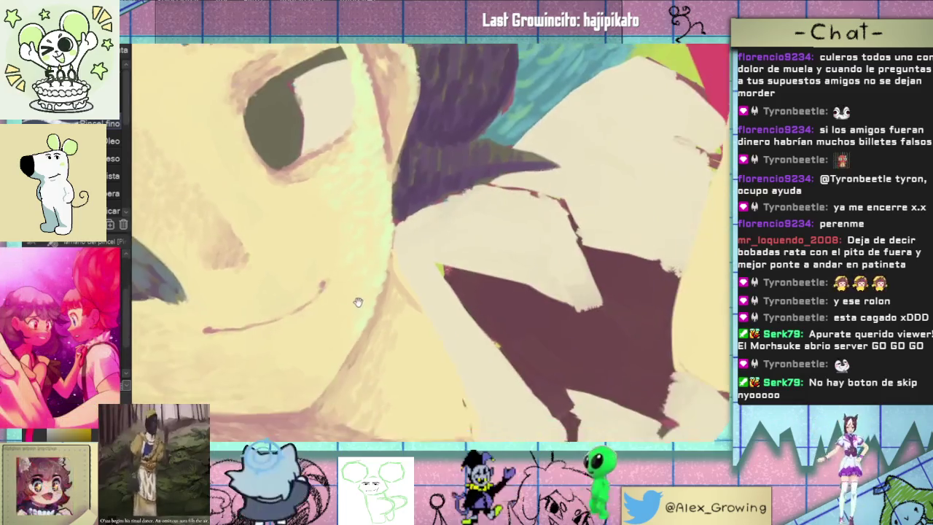
scroll(363, 267, down, 2)
scroll(363, 266, down, 2)
scroll(473, 191, up, 2)
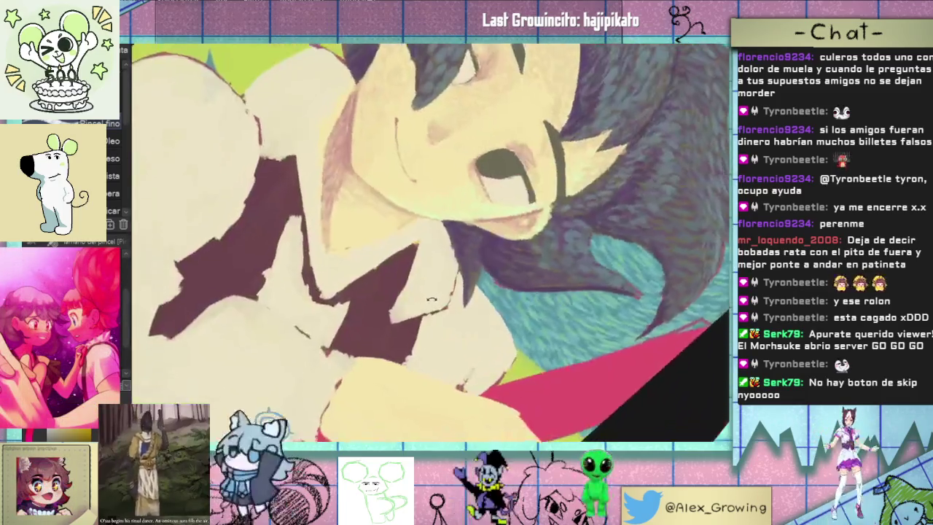
scroll(474, 190, up, 1)
scroll(474, 191, up, 1)
scroll(437, 248, up, 1)
scroll(401, 306, up, 2)
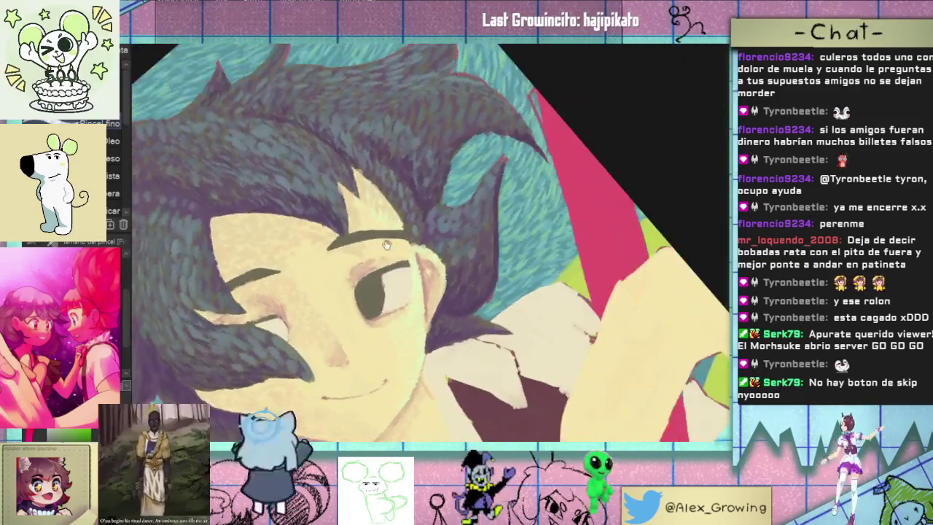
scroll(364, 354, up, 2)
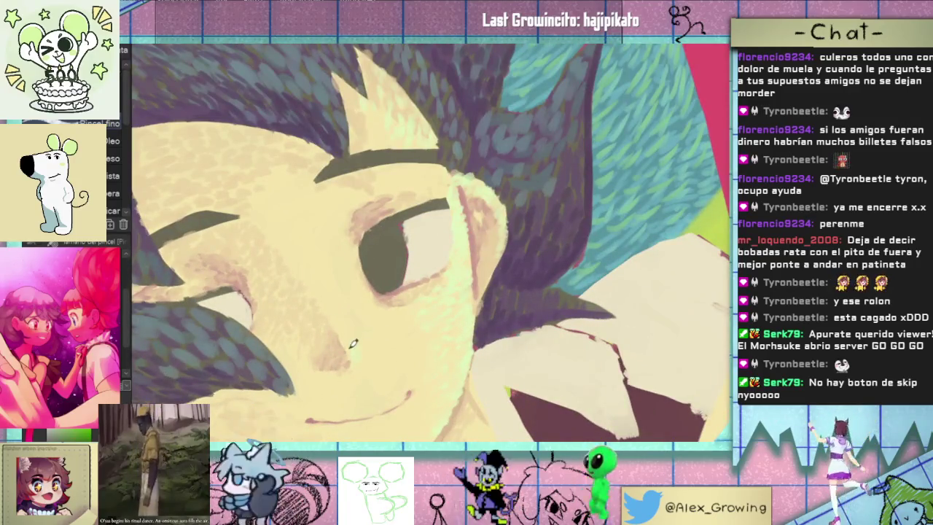
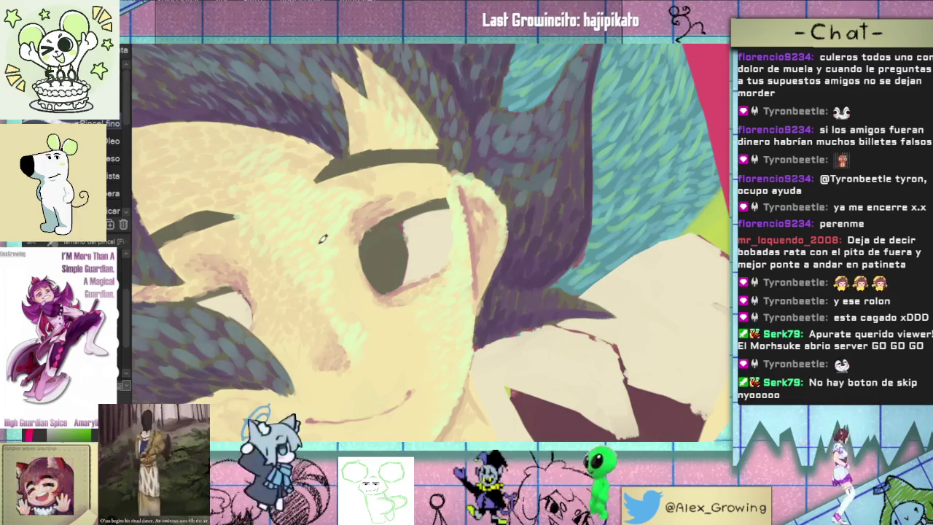
Zoom, pan and rotate the canvas to frame the boy's eye up close
scroll(298, 268, up, 1)
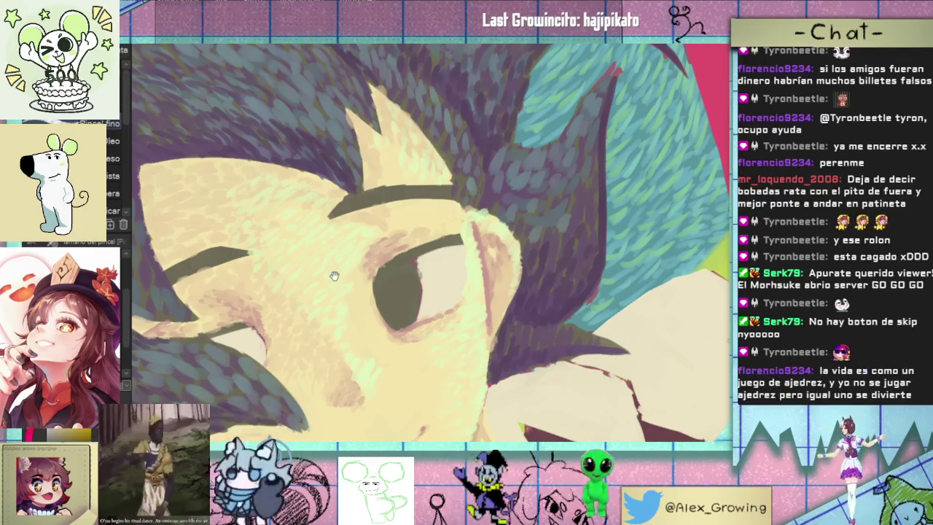
drag(345, 276, 336, 262)
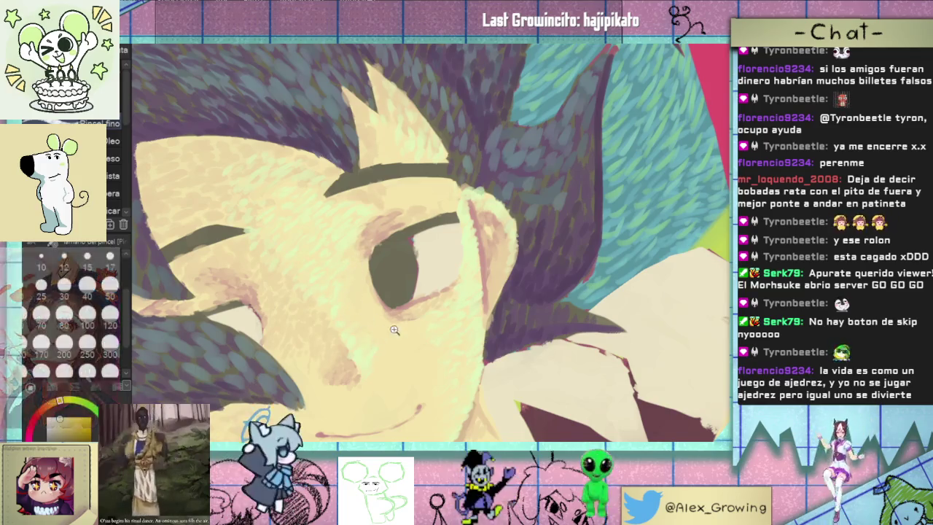
scroll(396, 277, down, 2)
mouse_move(396, 277)
mouse_down()
mouse_move(503, 185)
mouse_move(469, 274)
mouse_up()
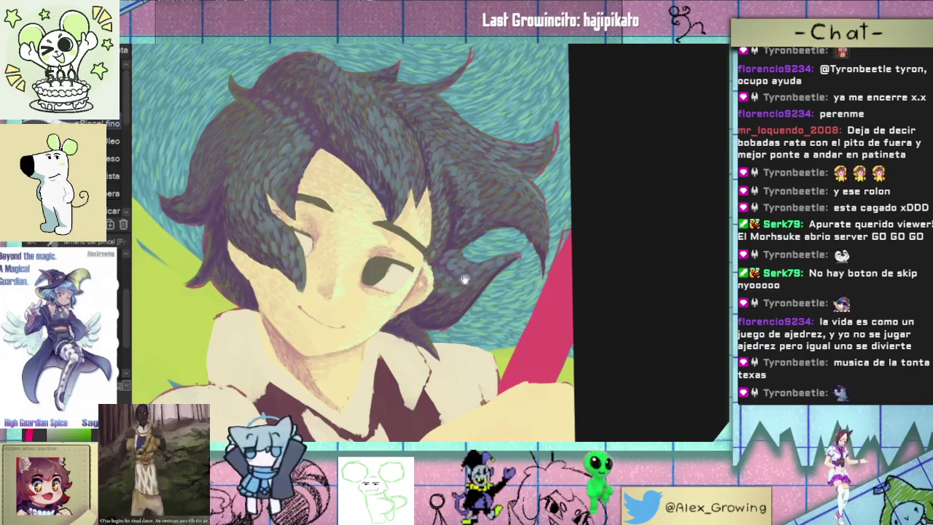
drag(464, 279, 419, 231)
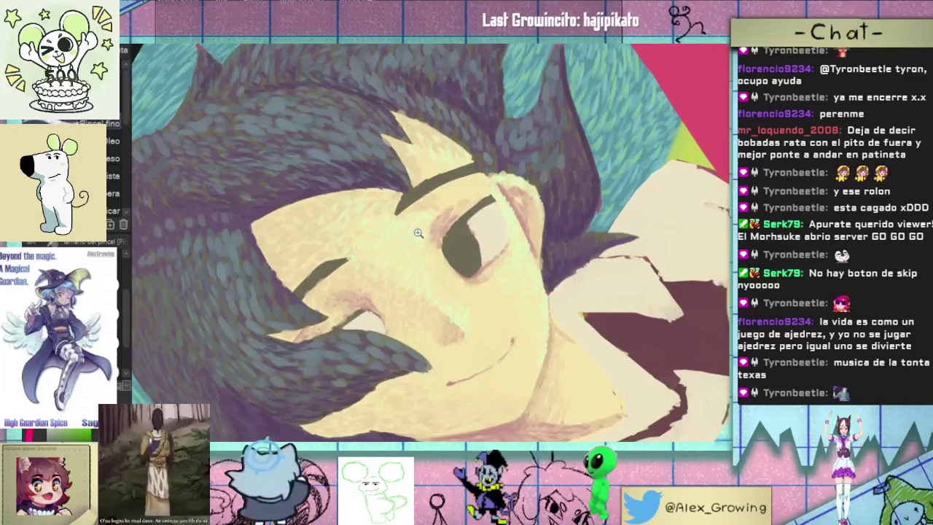
click(419, 231)
click(434, 216)
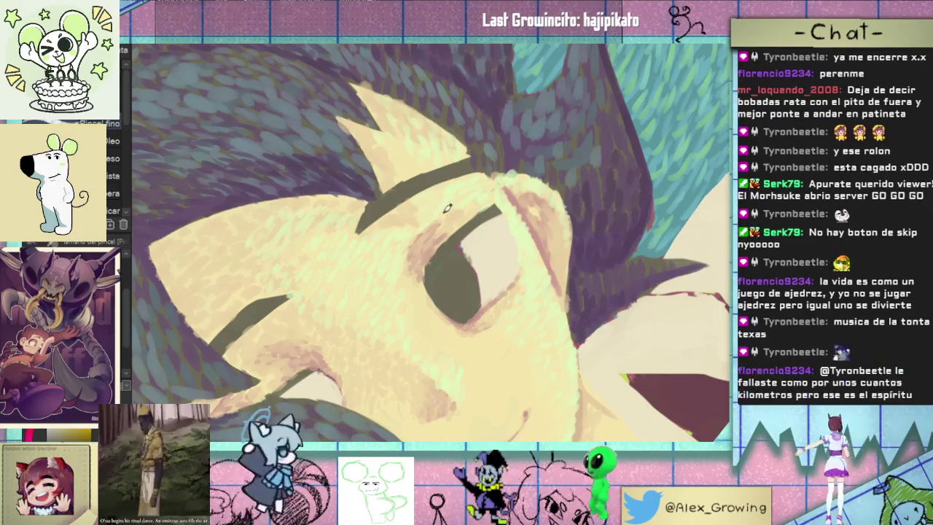
scroll(488, 205, down, 3)
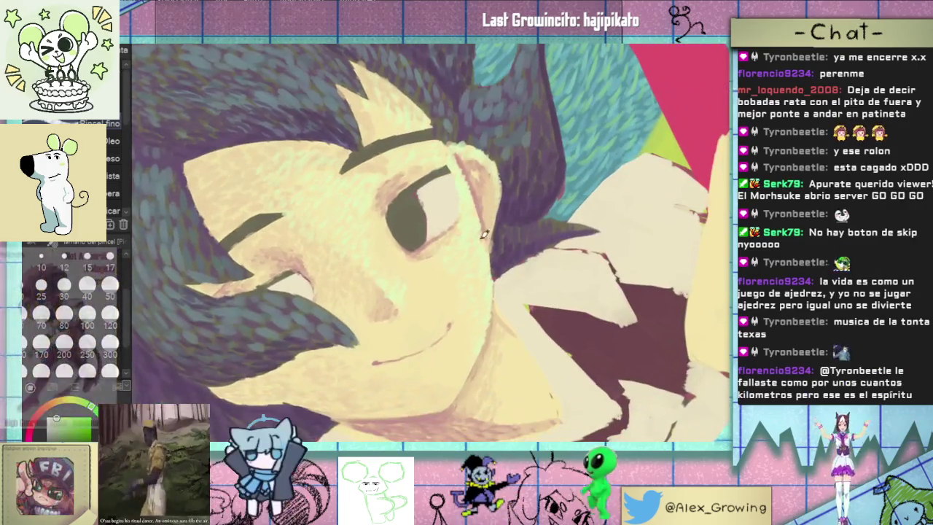
scroll(445, 282, up, 3)
mouse_move(445, 282)
mouse_down()
mouse_move(464, 250)
mouse_move(459, 218)
mouse_up()
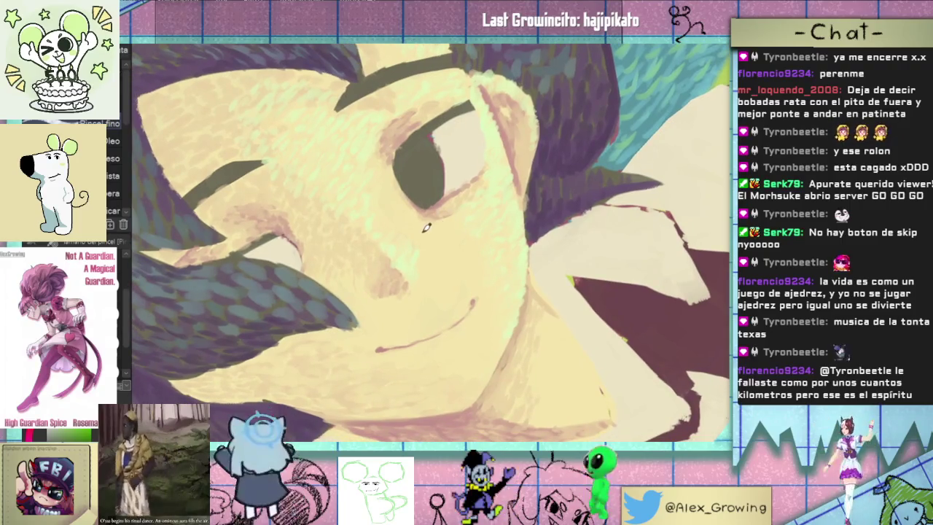
scroll(402, 232, up, 3)
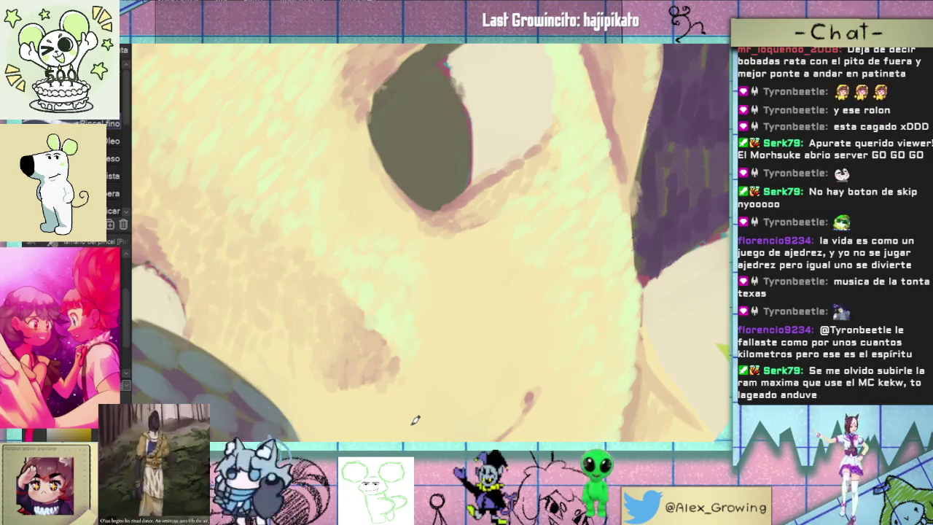
scroll(507, 269, down, 2)
scroll(506, 269, down, 3)
scroll(504, 262, up, 5)
scroll(496, 265, down, 5)
scroll(518, 350, down, 2)
scroll(544, 232, up, 4)
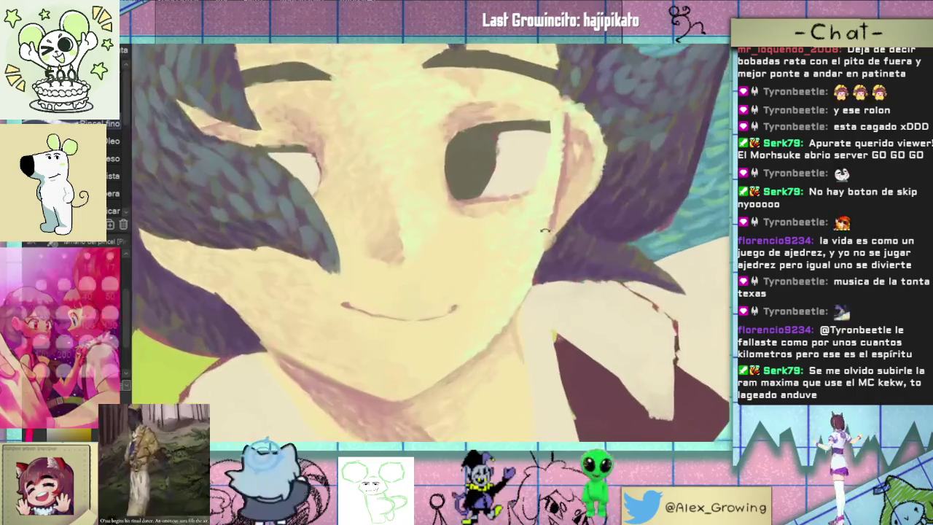
scroll(543, 232, down, 2)
scroll(410, 316, up, 5)
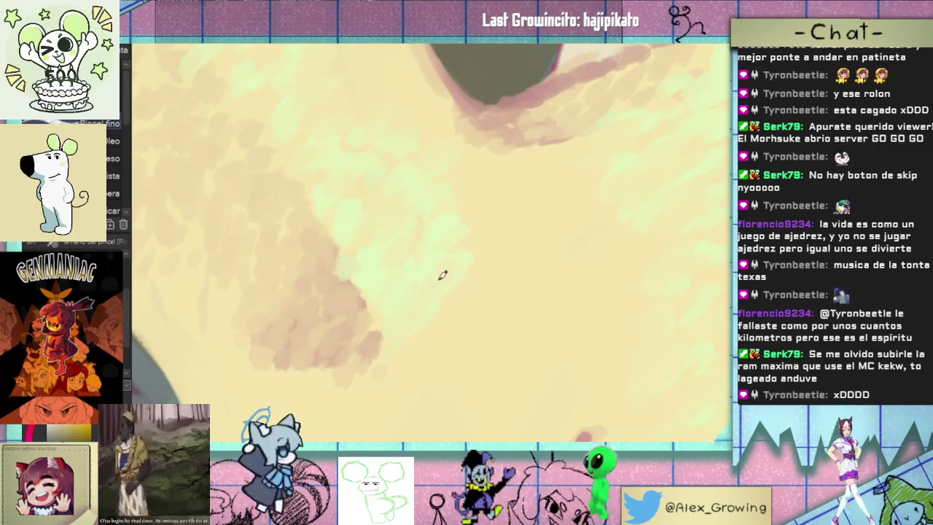
scroll(466, 219, down, 2)
scroll(475, 269, down, 1)
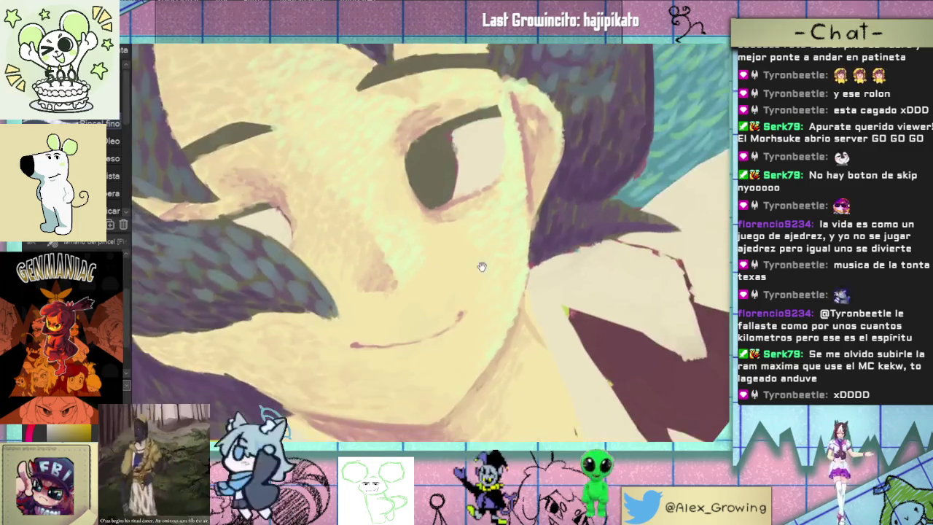
scroll(475, 269, up, 2)
scroll(470, 267, down, 2)
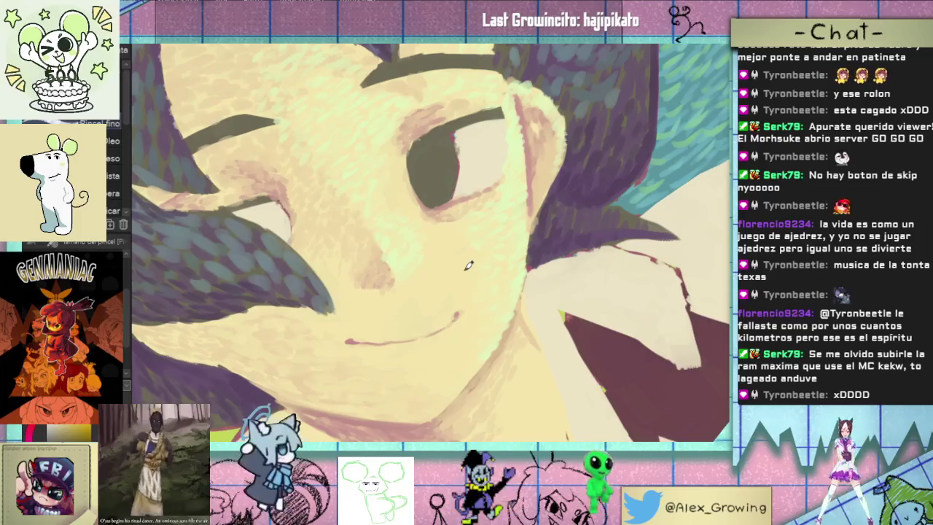
scroll(468, 266, down, 1)
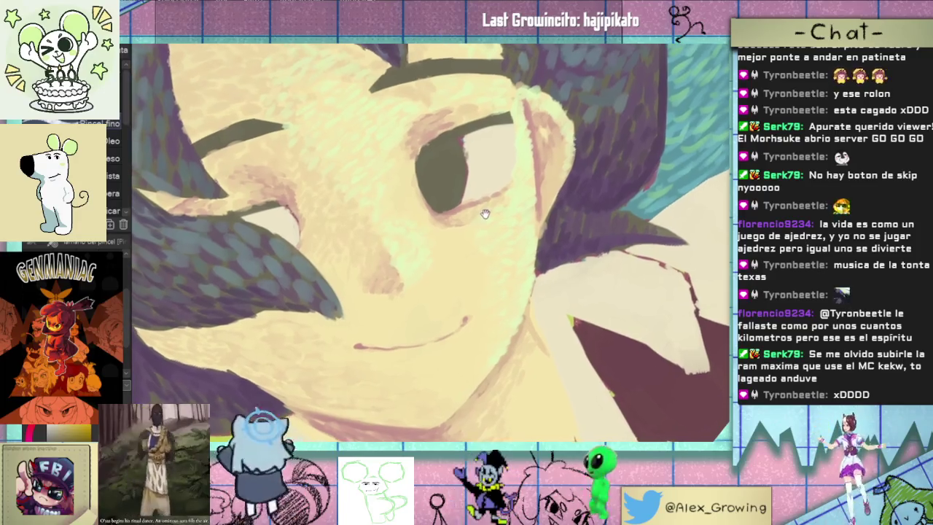
scroll(503, 211, up, 2)
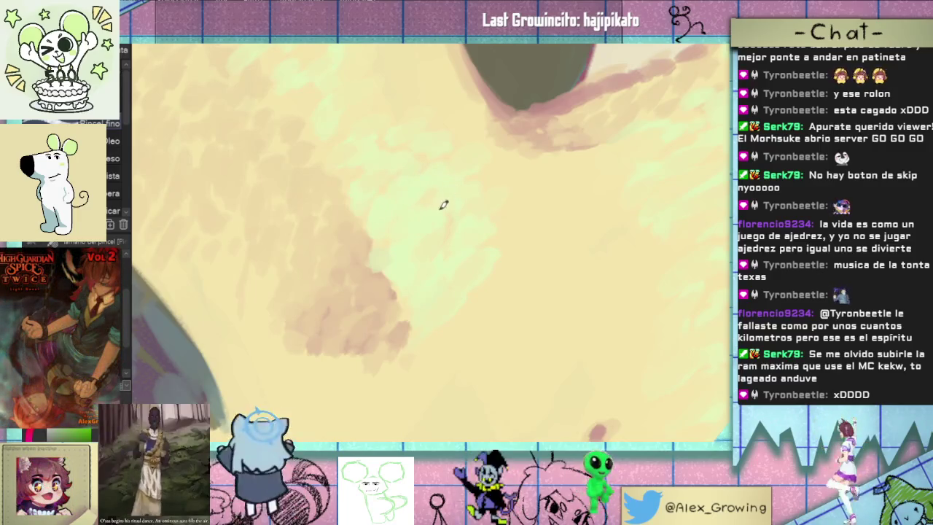
scroll(475, 131, down, 5)
scroll(398, 197, up, 3)
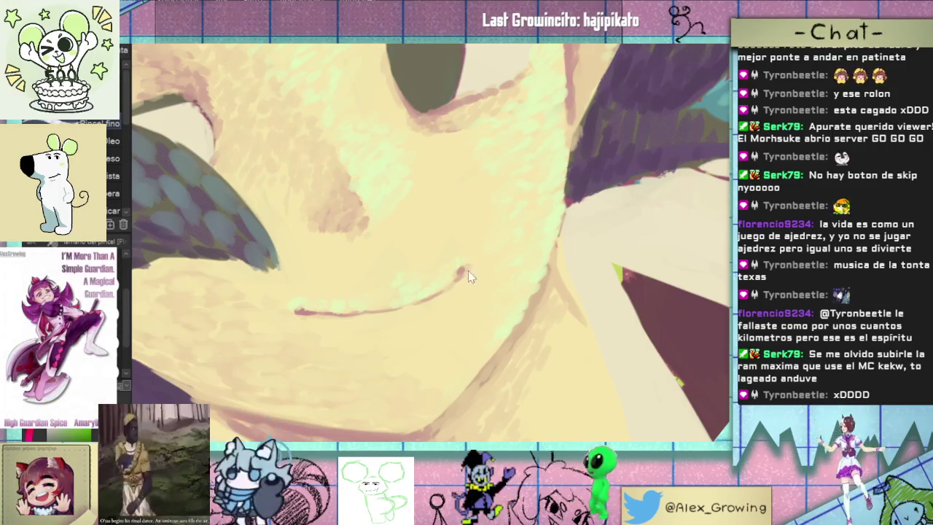
Rotate and tilt the view so the face sits at a shallow diagonal
drag(470, 264, 424, 311)
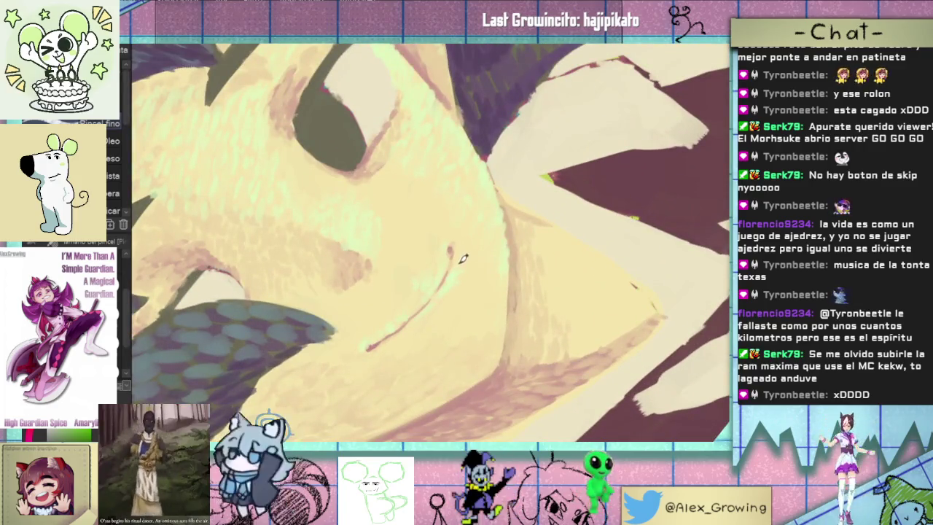
drag(463, 257, 428, 200)
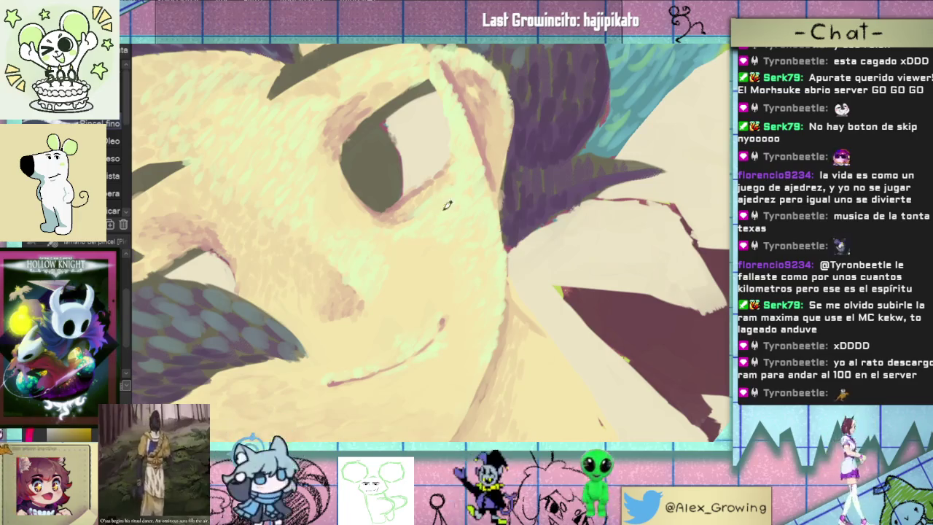
scroll(455, 228, up, 3)
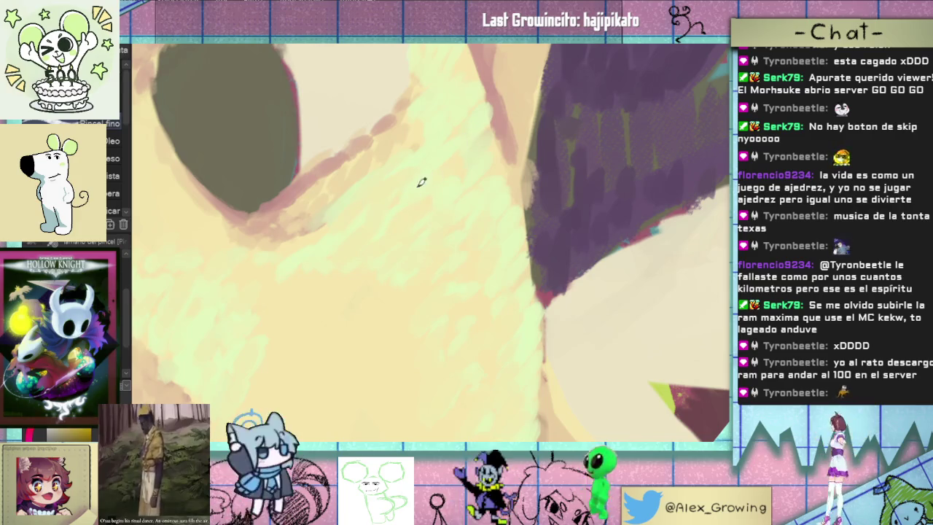
scroll(425, 131, down, 3)
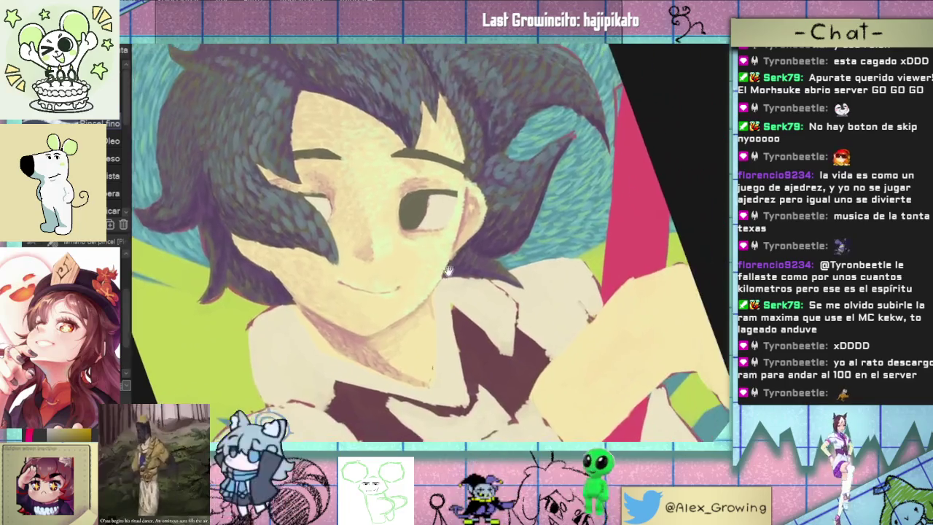
drag(519, 284, 467, 225)
scroll(467, 225, up, 3)
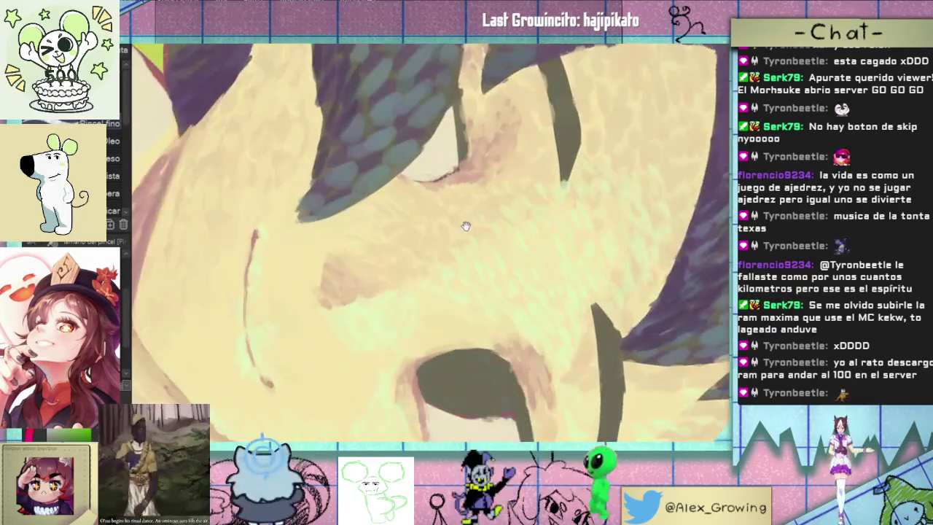
scroll(444, 263, down, 3)
scroll(466, 262, up, 2)
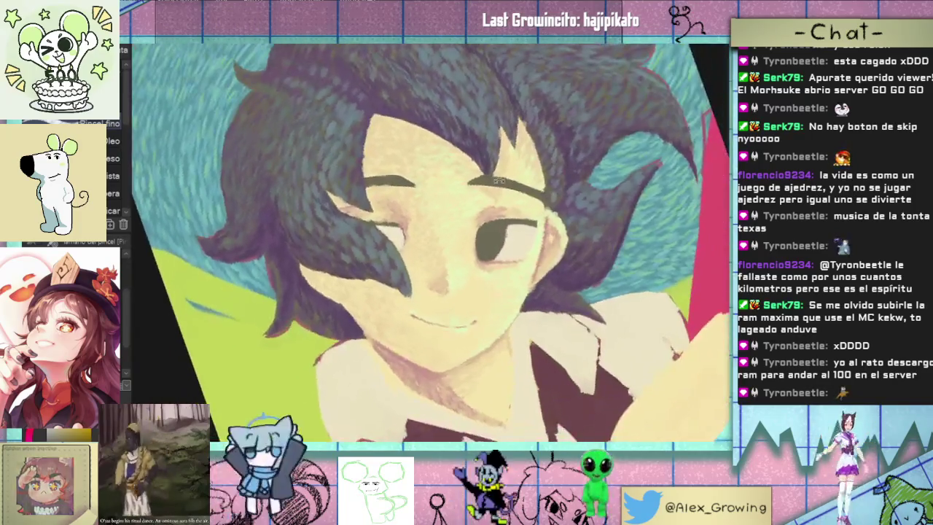
scroll(487, 261, down, 3)
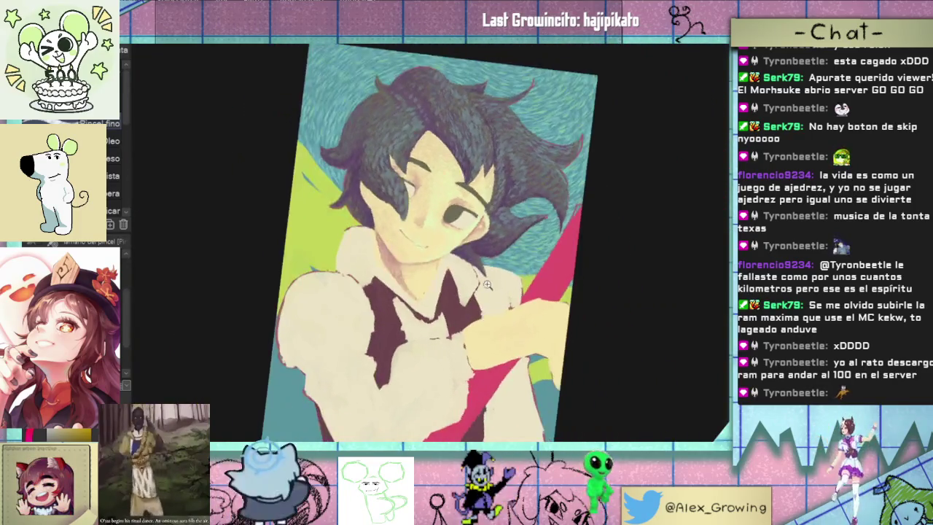
scroll(466, 292, up, 3)
mouse_move(459, 271)
mouse_down()
mouse_move(459, 345)
mouse_move(483, 216)
mouse_up()
scroll(483, 217, up, 3)
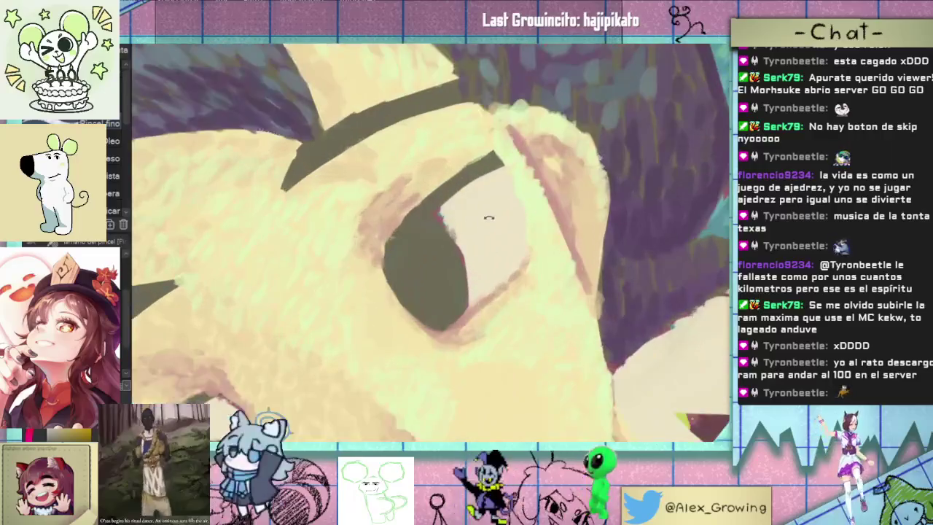
Darken the pupil up to the eyelid, dab a white highlight, and thicken the eyelid line
drag(419, 219, 393, 248)
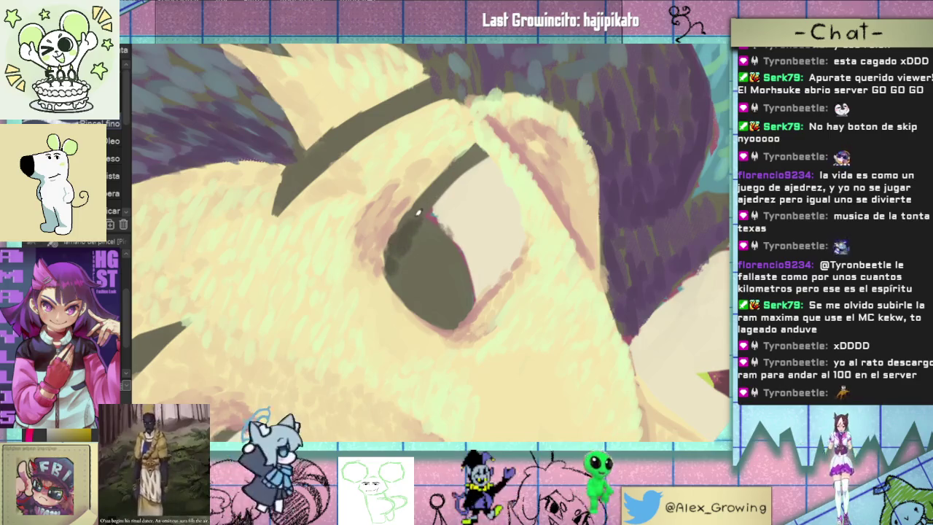
drag(408, 234, 432, 203)
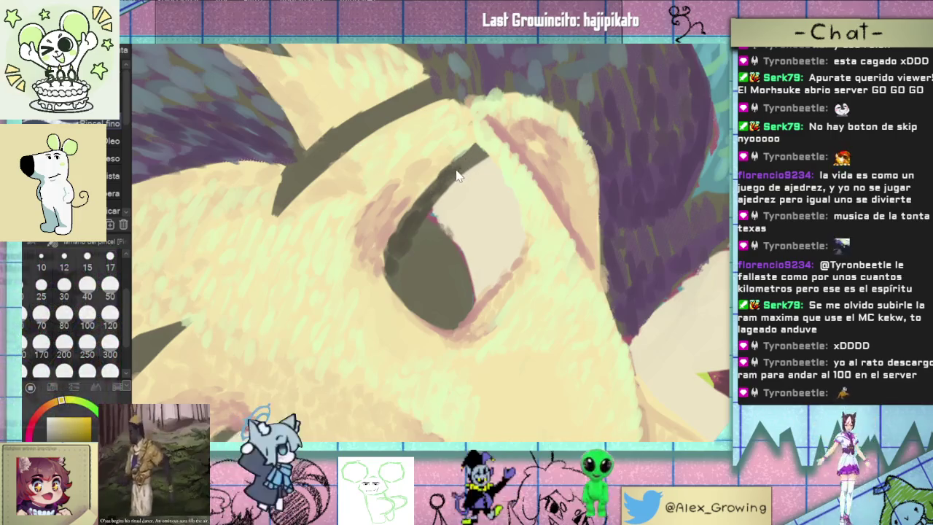
drag(458, 172, 480, 150)
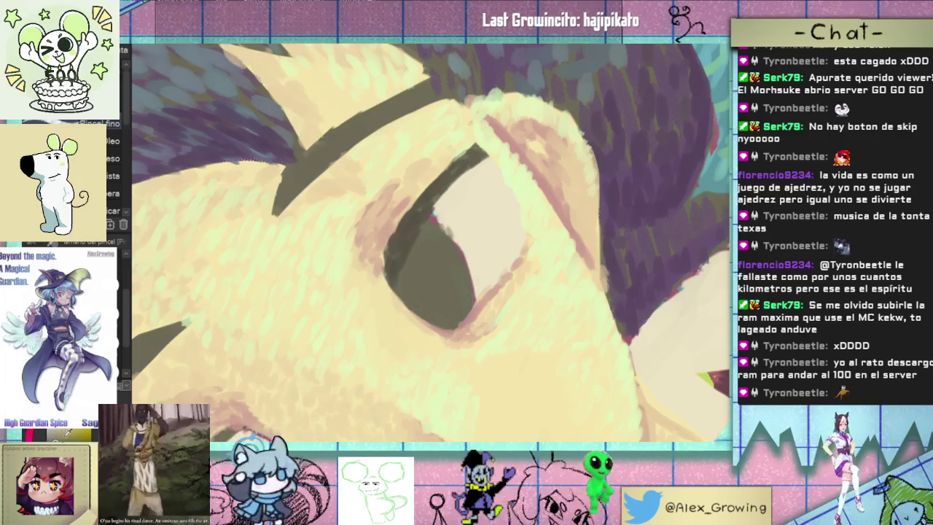
drag(413, 188, 406, 207)
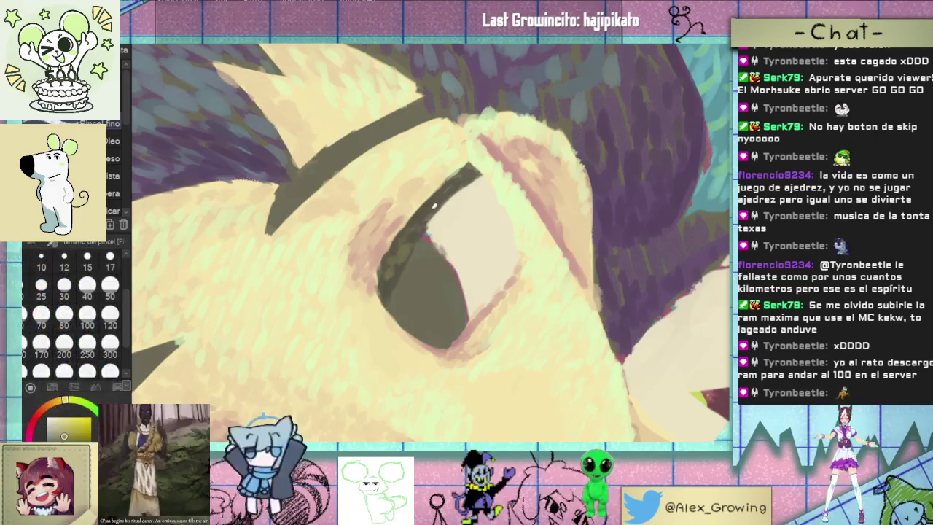
scroll(453, 155, down, 2)
scroll(407, 306, up, 2)
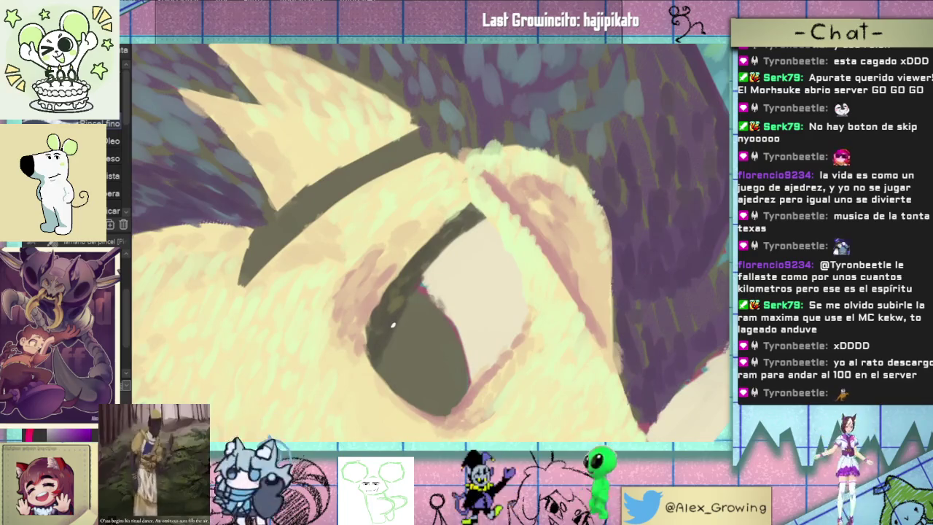
click(381, 339)
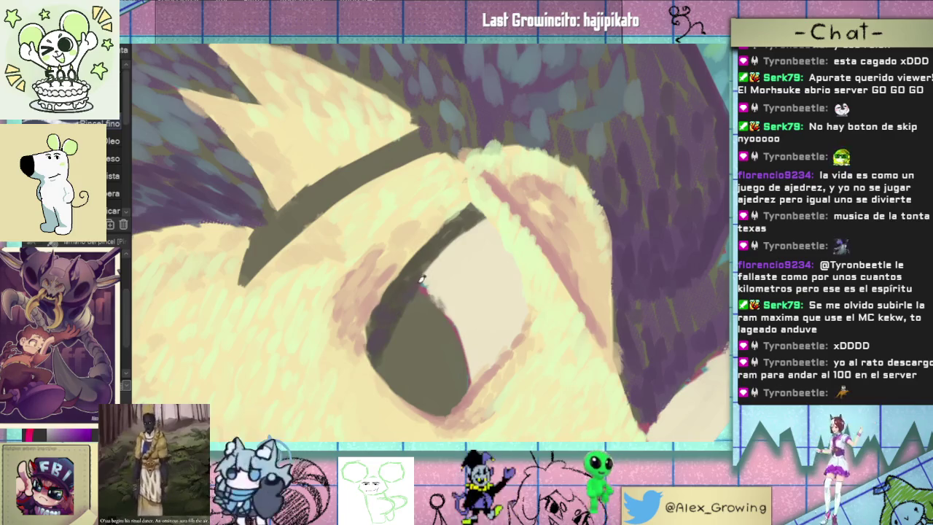
drag(436, 250, 471, 216)
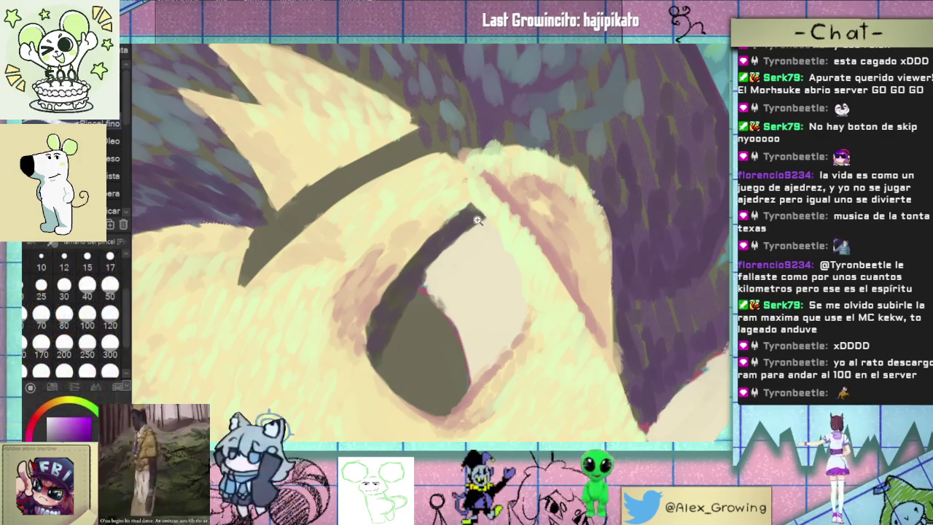
Zoom out, back in and rotate slightly to inspect the darkened upper eyelid line
key(ctrl+minus)
key(ctrl+plus)
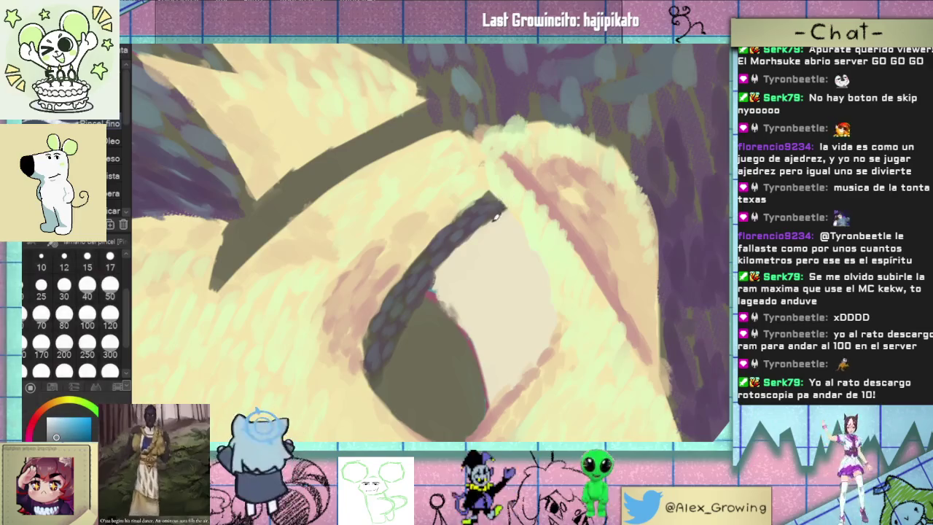
drag(493, 200, 519, 194)
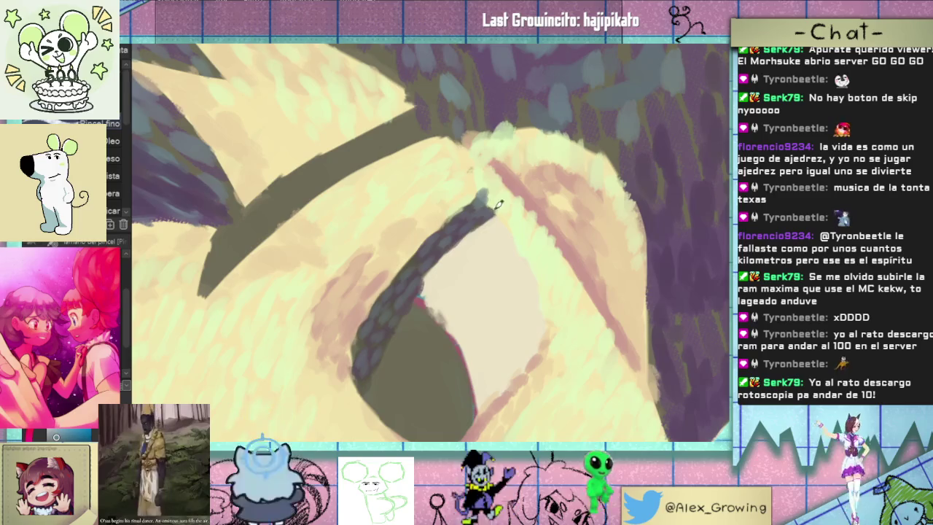
scroll(412, 262, down, 3)
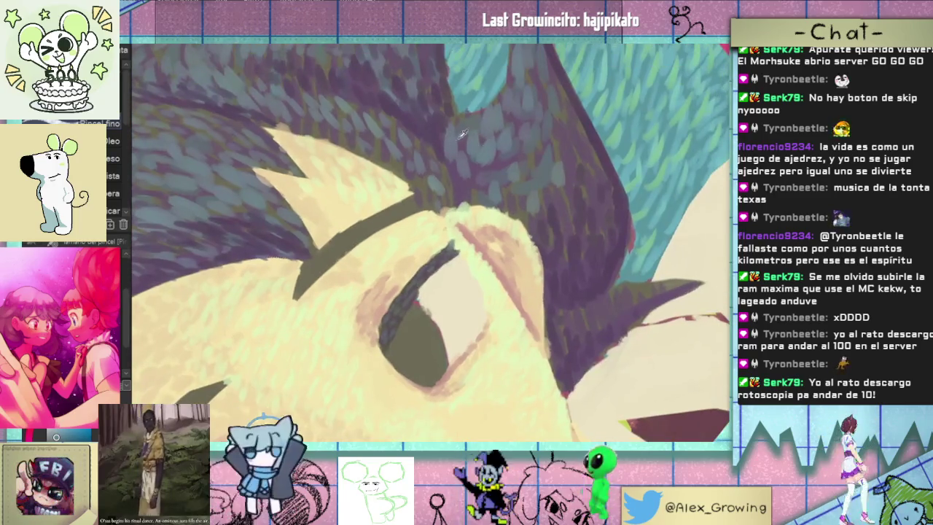
scroll(448, 238, up, 3)
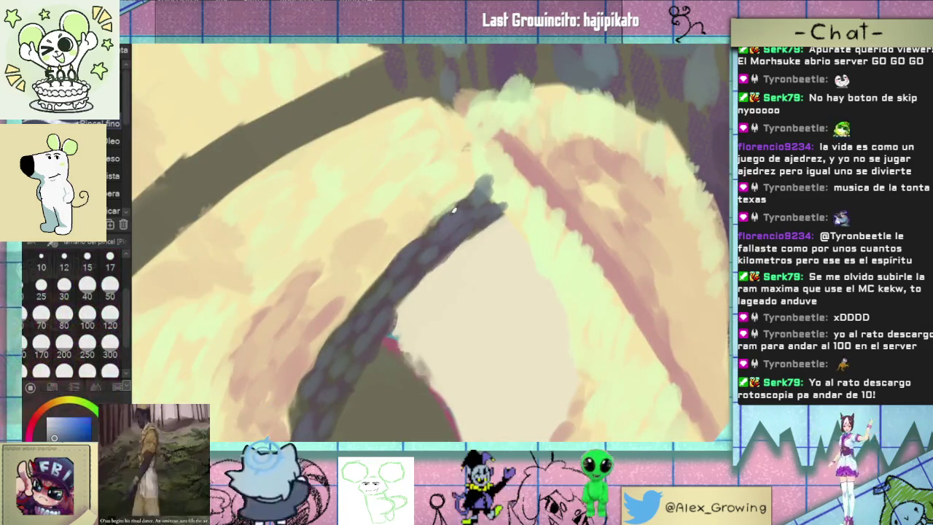
scroll(453, 232, down, 3)
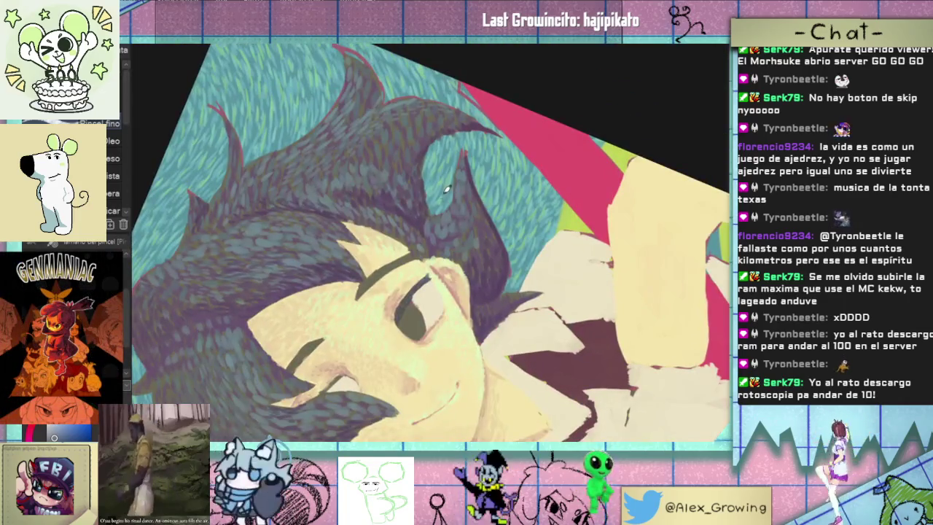
scroll(447, 187, up, 2)
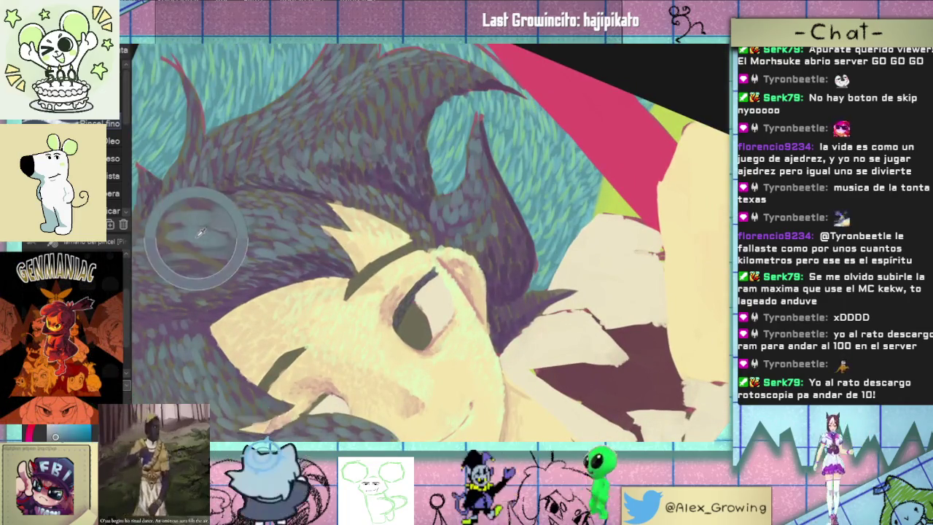
scroll(429, 265, up, 5)
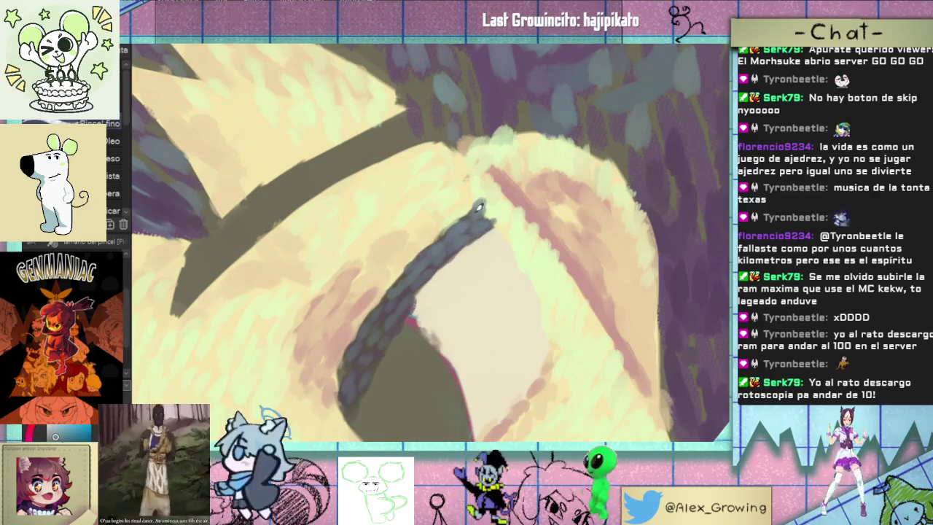
scroll(480, 208, down, 5)
scroll(540, 203, up, 3)
scroll(540, 203, down, 3)
scroll(449, 245, up, 5)
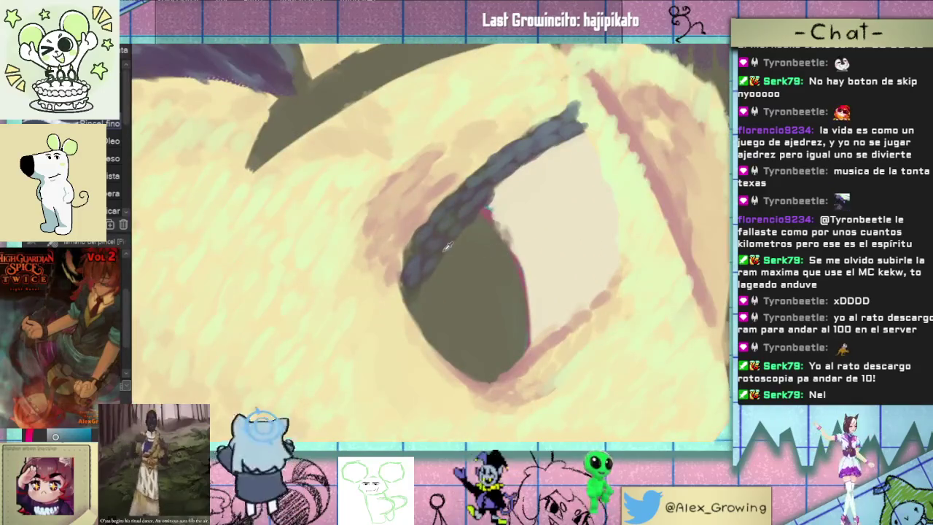
scroll(449, 246, down, 5)
scroll(437, 269, up, 3)
scroll(435, 279, up, 2)
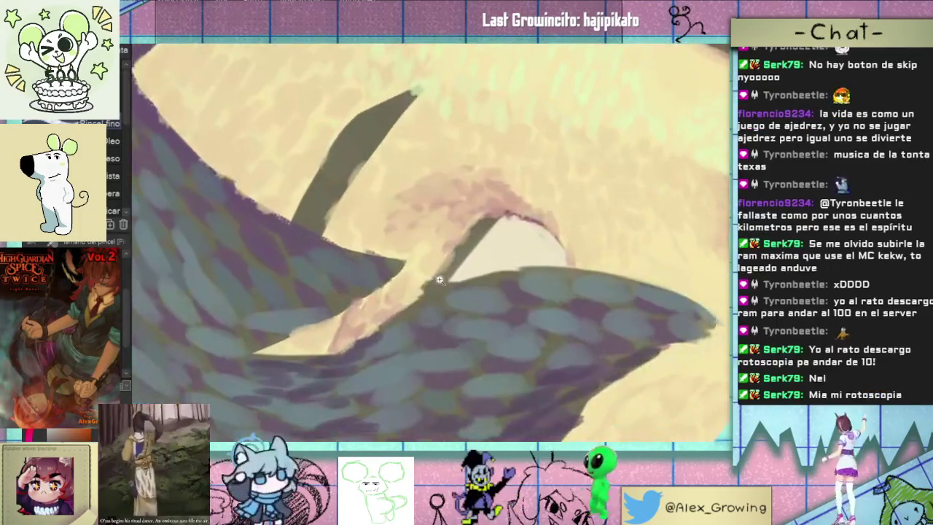
scroll(435, 279, up, 2)
Paint dark strokes on the upper eyelid edge, then blue-grey dabs along its diagonal
mouse_move(409, 268)
mouse_down()
mouse_move(455, 218)
mouse_move(440, 230)
mouse_up()
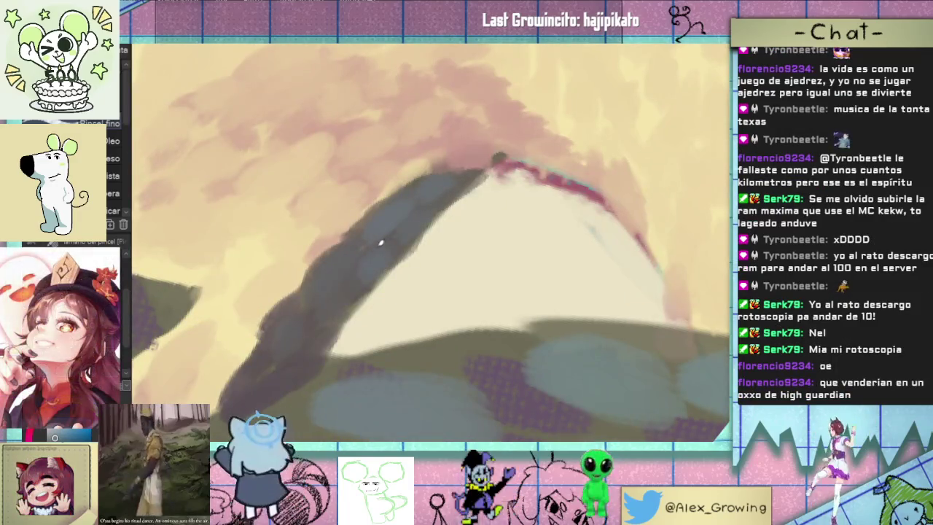
mouse_move(380, 243)
mouse_down()
mouse_move(356, 245)
mouse_move(317, 308)
mouse_move(296, 318)
mouse_up()
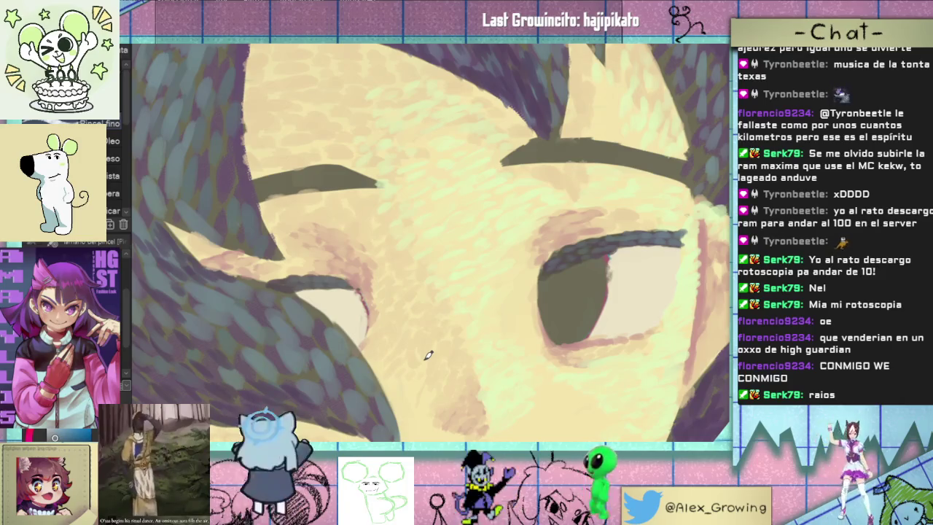
scroll(576, 240, down, 3)
scroll(578, 242, down, 5)
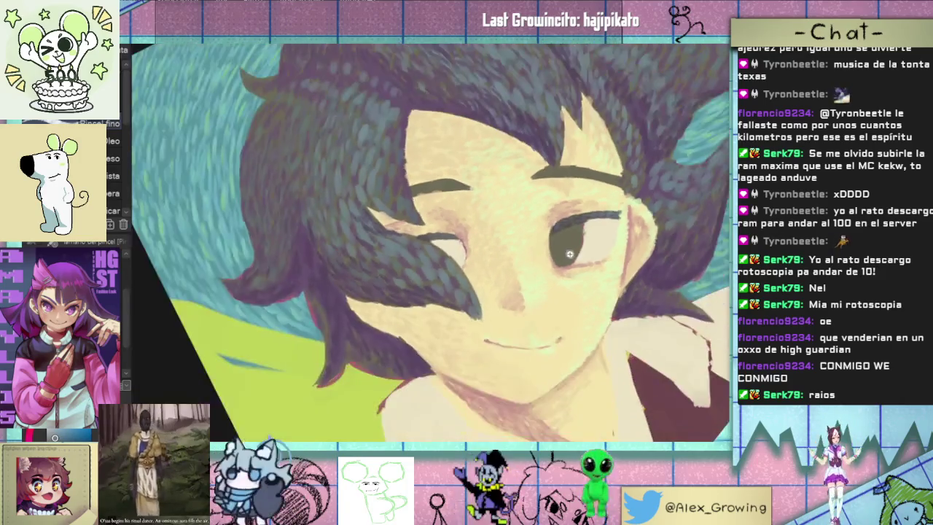
scroll(551, 206, up, 4)
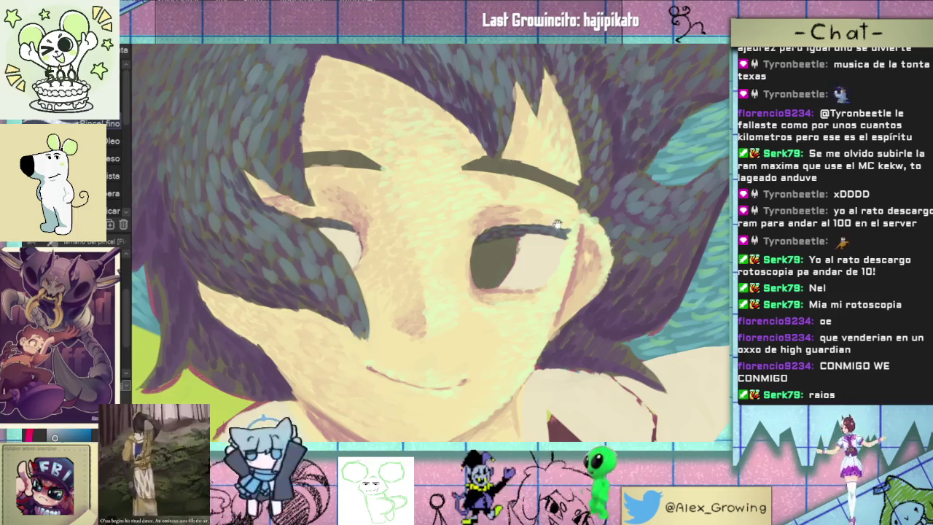
scroll(562, 219, up, 5)
scroll(578, 155, down, 5)
scroll(601, 165, up, 4)
scroll(487, 324, up, 3)
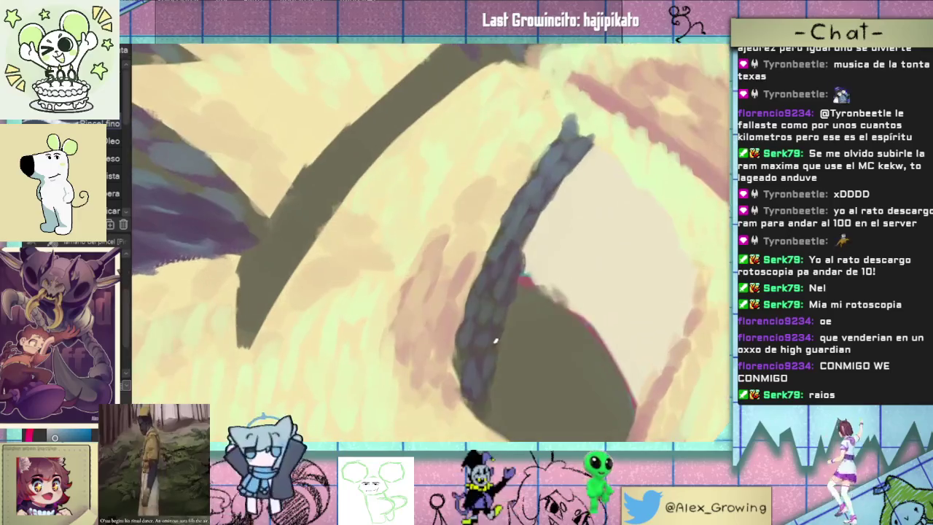
scroll(485, 350, down, 3)
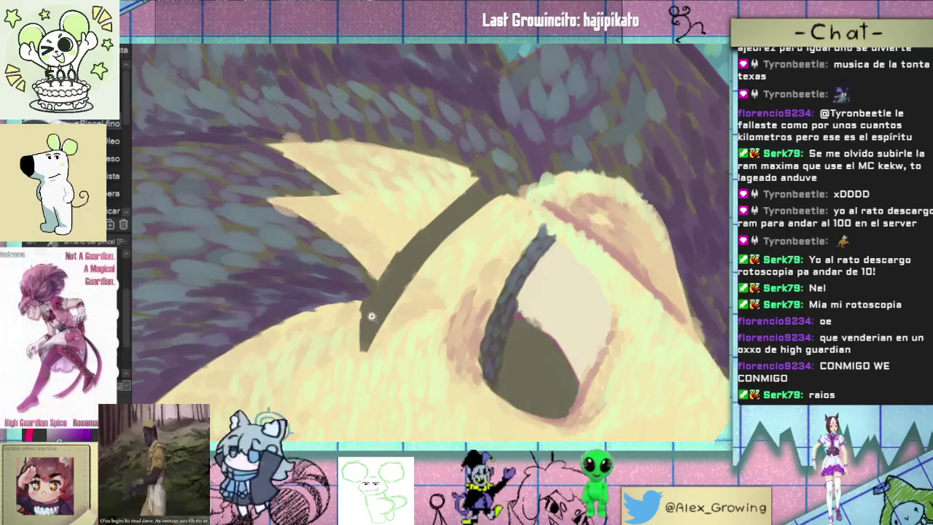
scroll(382, 309, up, 1)
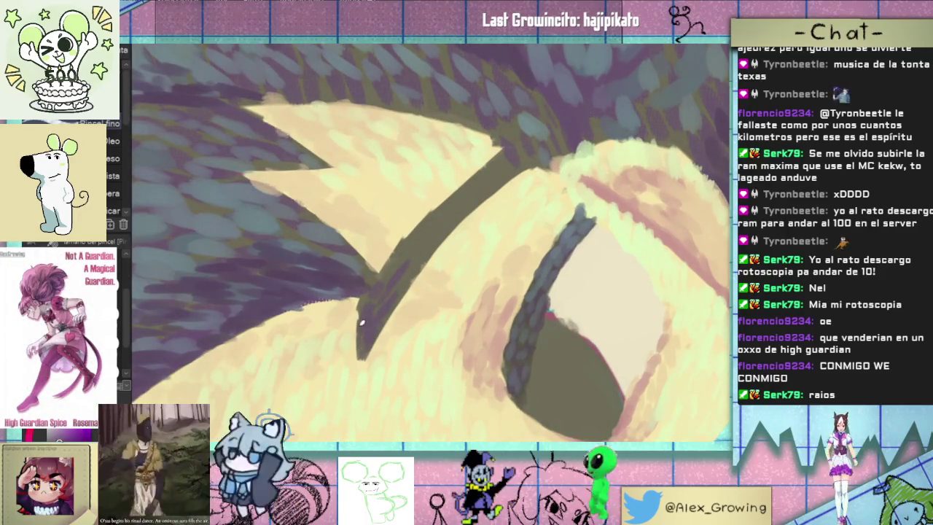
scroll(372, 289, up, 1)
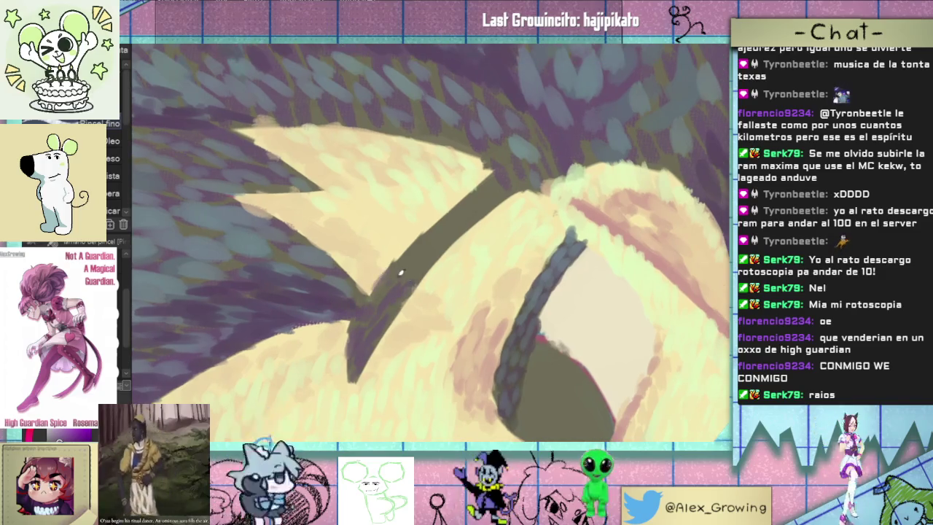
scroll(395, 268, up, 1)
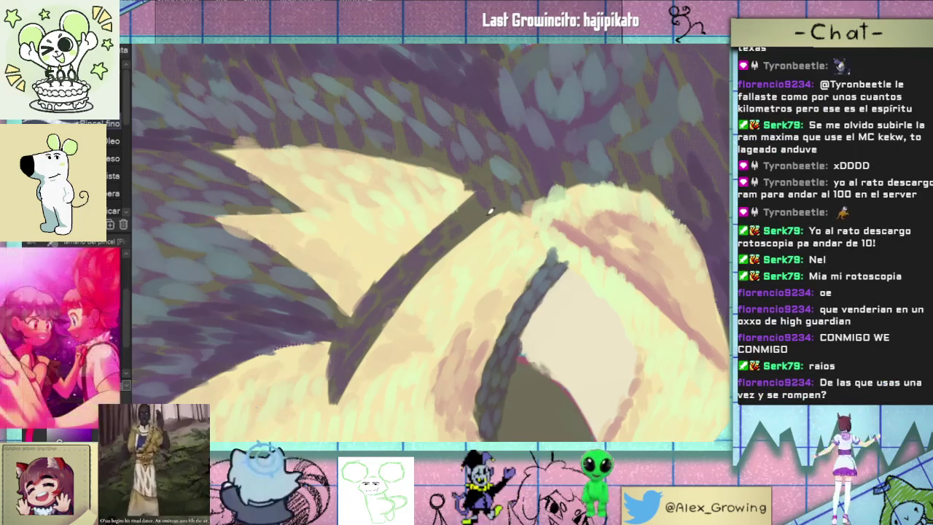
scroll(452, 234, up, 1)
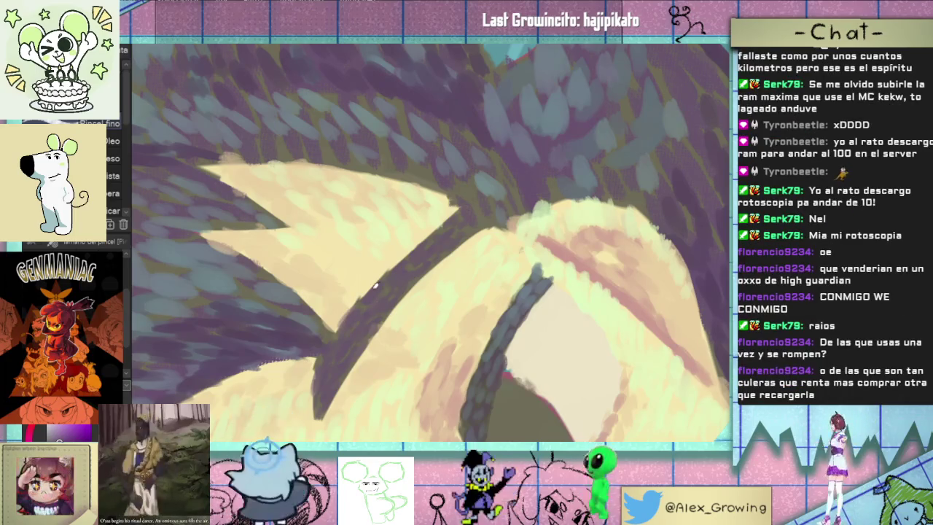
drag(366, 316, 472, 243)
drag(421, 319, 299, 292)
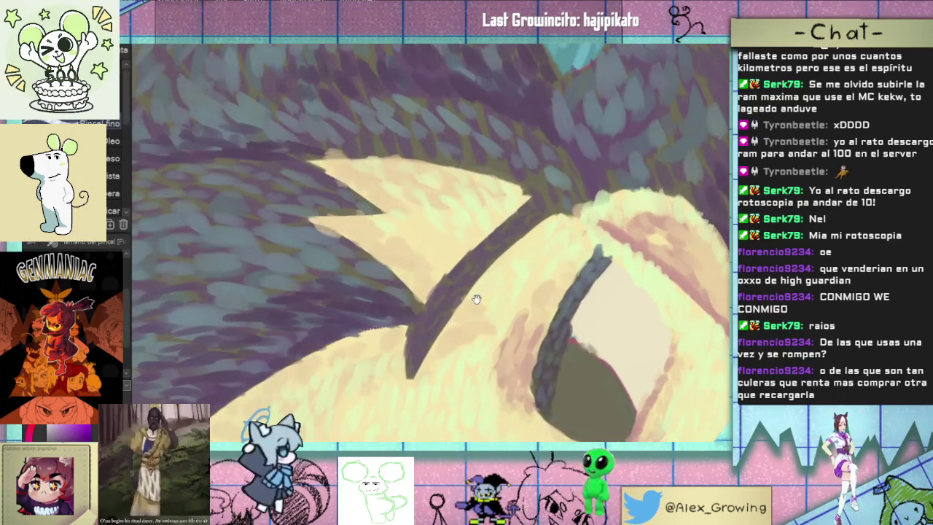
drag(474, 302, 400, 342)
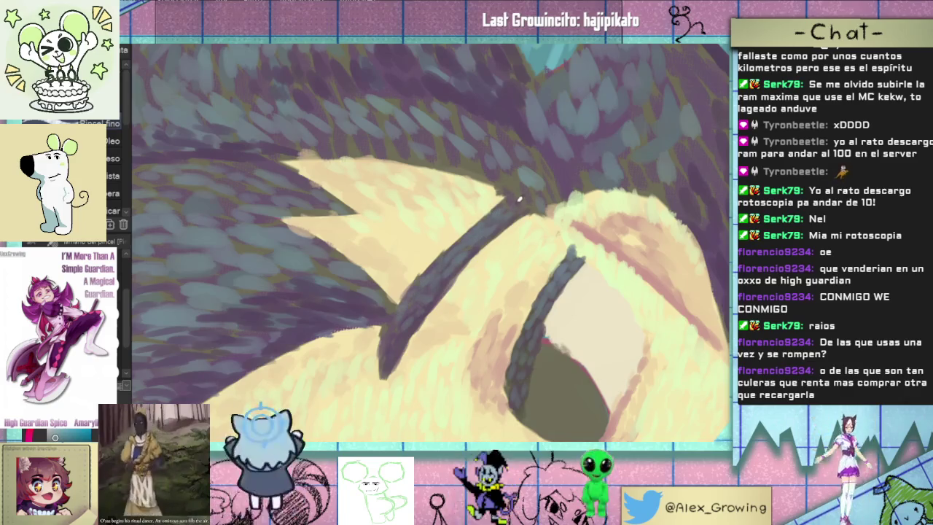
scroll(510, 198, down, 5)
Zoom to the cheek by the mouth and darken the cheek stroke's left edge and top
drag(510, 199, 502, 249)
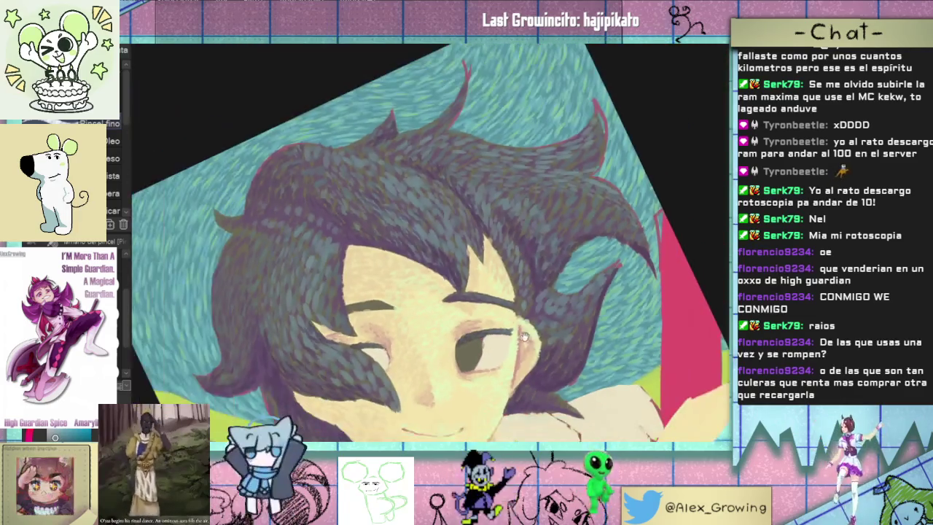
scroll(502, 249, up, 2)
scroll(502, 249, up, 4)
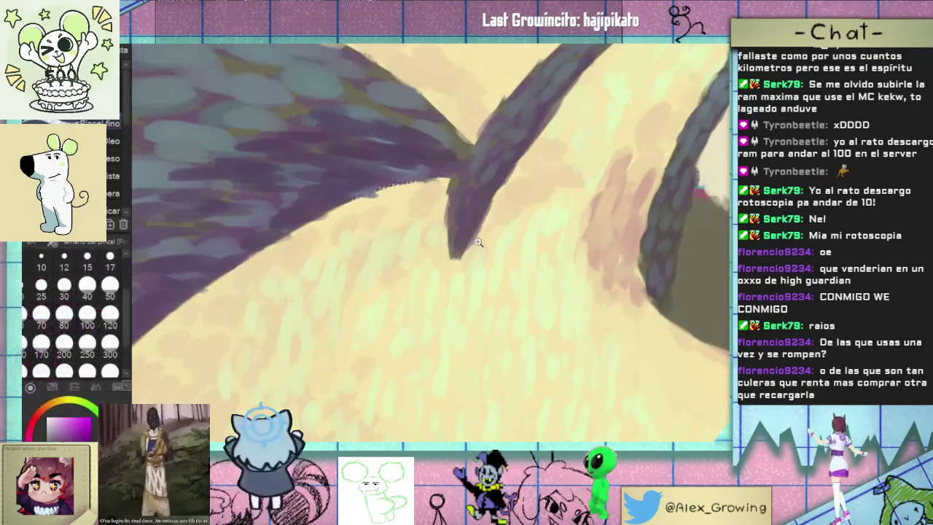
drag(481, 244, 456, 231)
scroll(456, 232, up, 3)
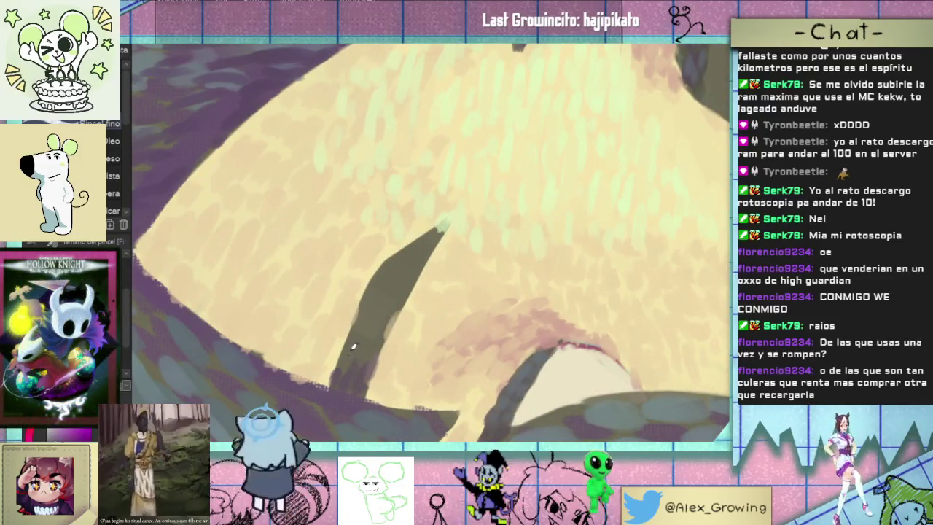
drag(348, 350, 368, 313)
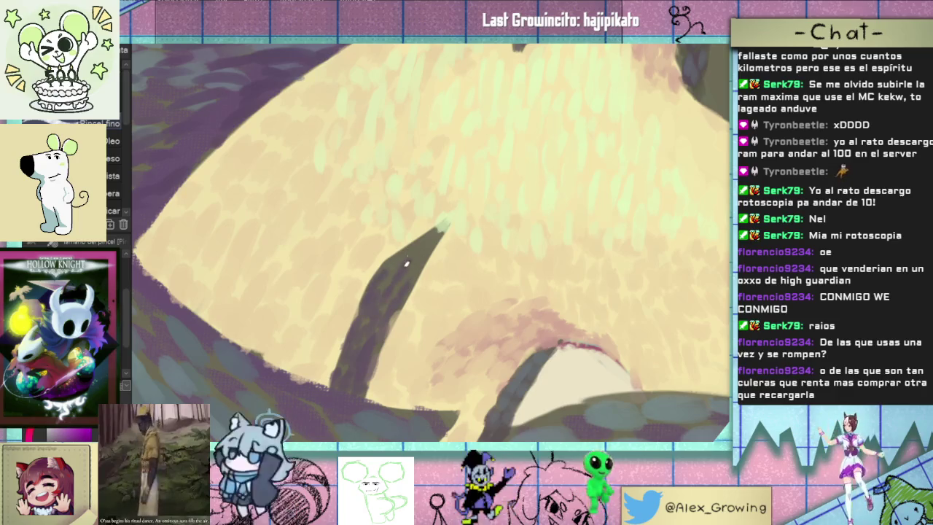
drag(389, 267, 408, 243)
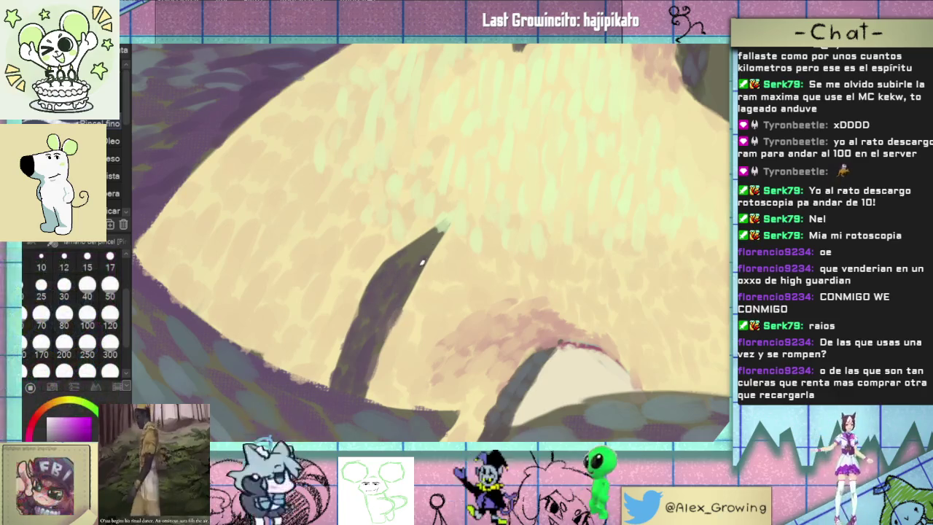
Zoom in and out repeatedly to check the darkened cheek stroke
scroll(386, 315, down, 3)
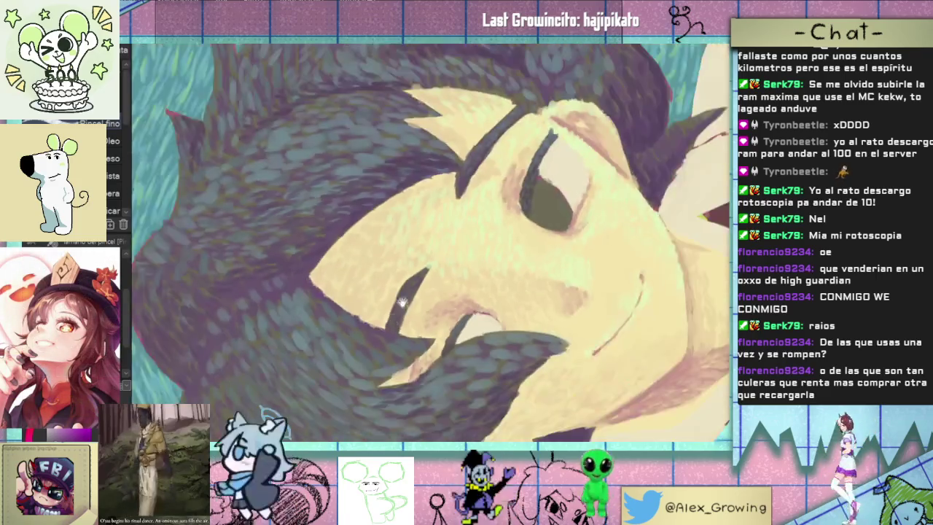
scroll(395, 312, up, 1)
scroll(432, 260, up, 3)
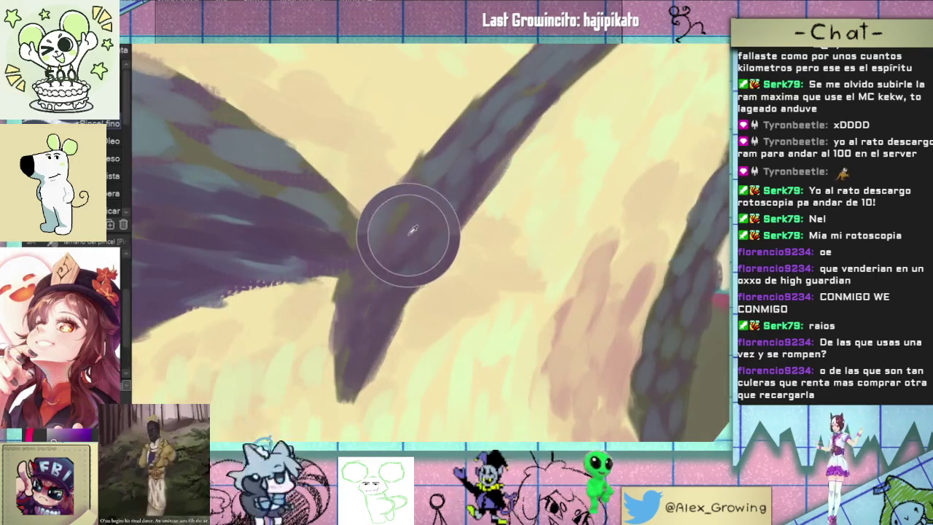
scroll(395, 219, down, 2)
scroll(360, 348, down, 1)
scroll(360, 348, up, 2)
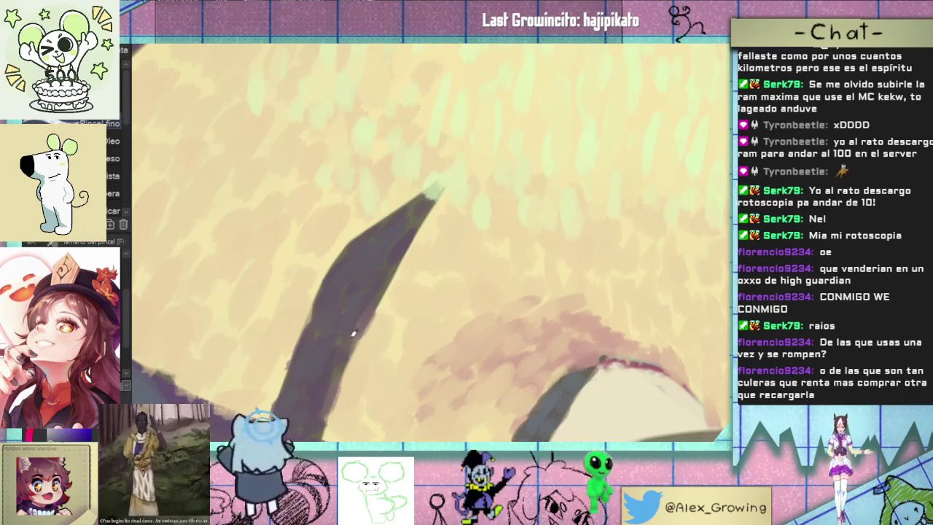
scroll(350, 335, up, 2)
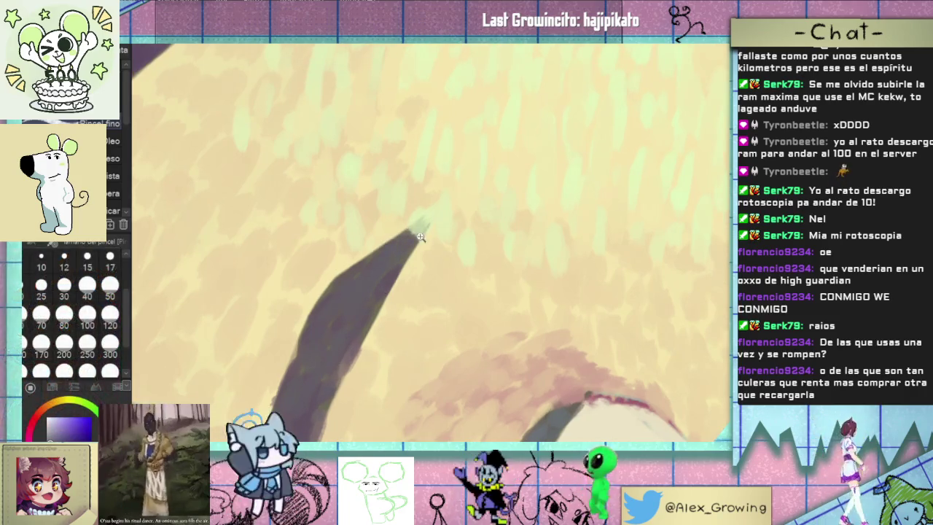
scroll(426, 232, down, 2)
scroll(349, 248, up, 2)
scroll(291, 255, down, 2)
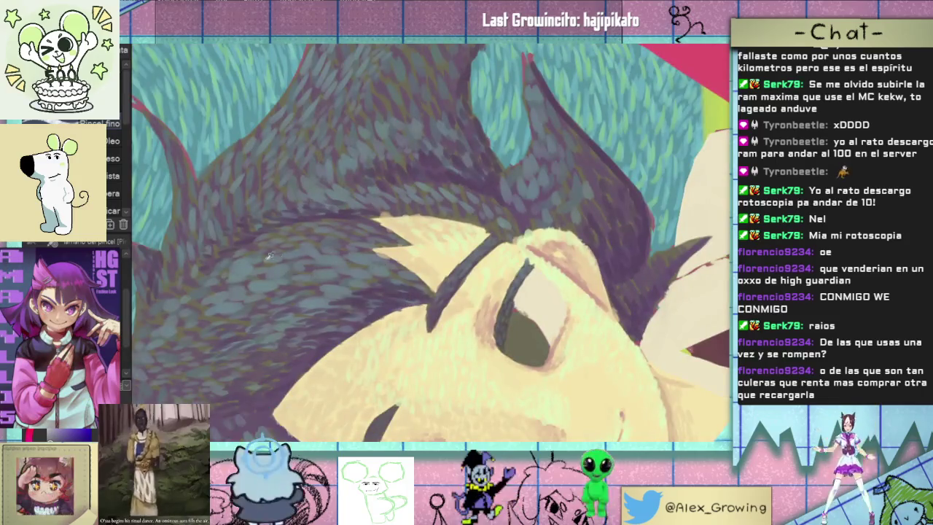
scroll(358, 308, up, 2)
scroll(416, 257, up, 1)
scroll(416, 257, up, 1)
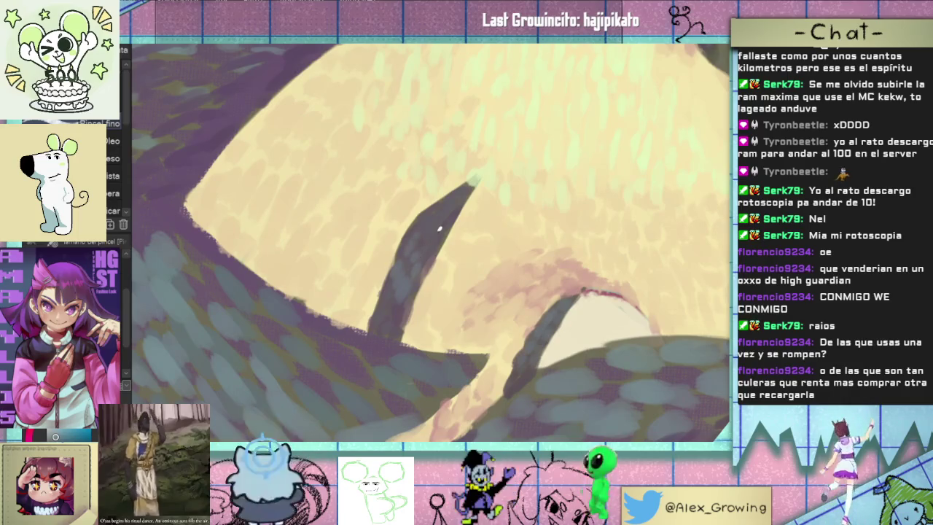